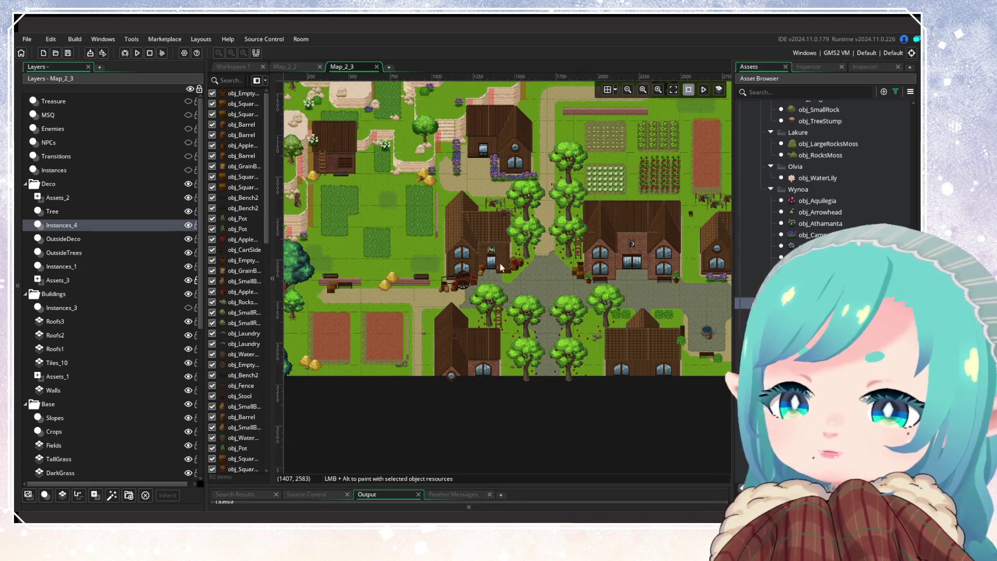
Place two white flower clumps at the end of the long wall near the crops.
scroll(551, 291, right, 3)
scroll(563, 293, down, 1)
scroll(585, 301, up, 2)
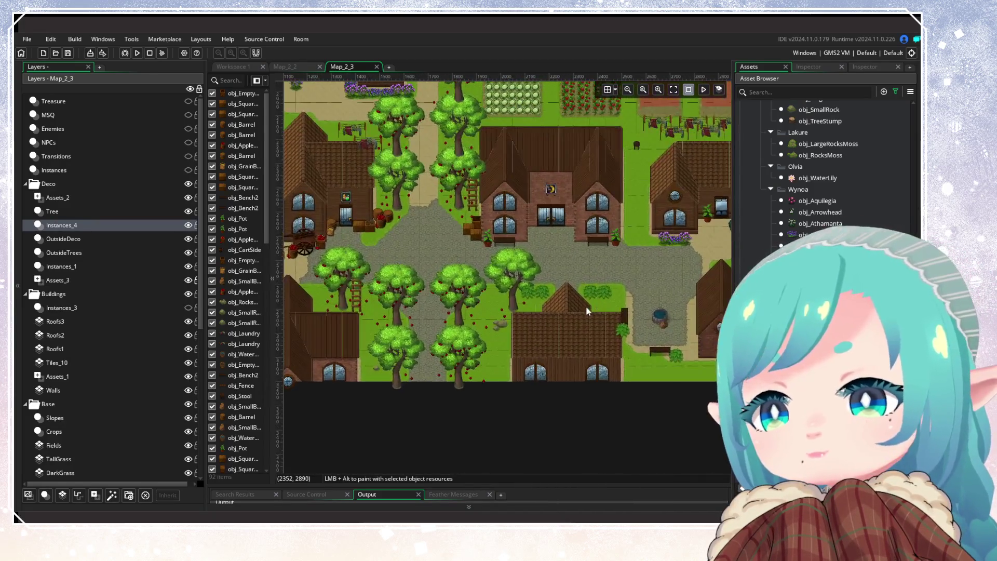
scroll(560, 342, up, 2)
scroll(495, 353, left, 6)
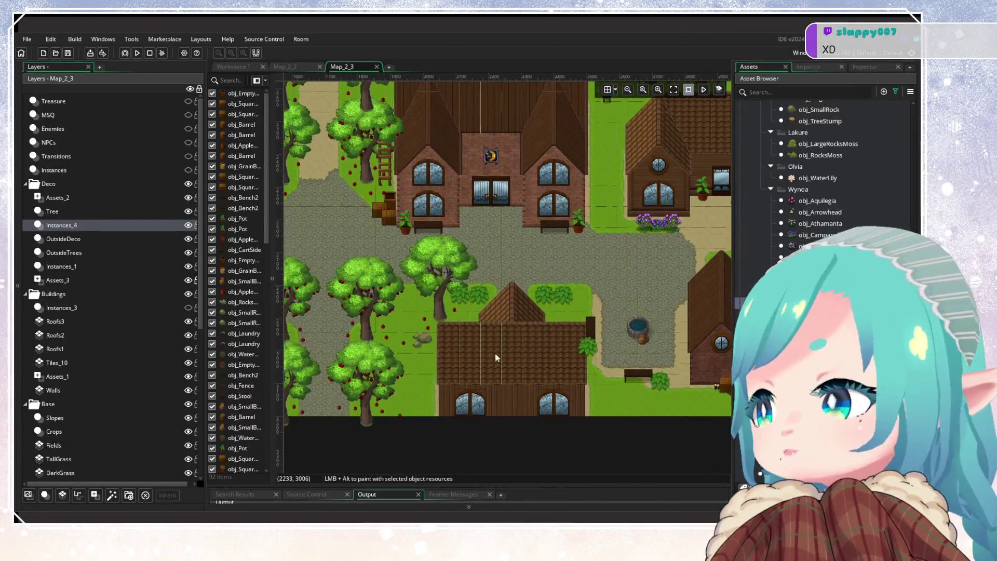
scroll(499, 351, up, 1)
scroll(499, 351, up, 1)
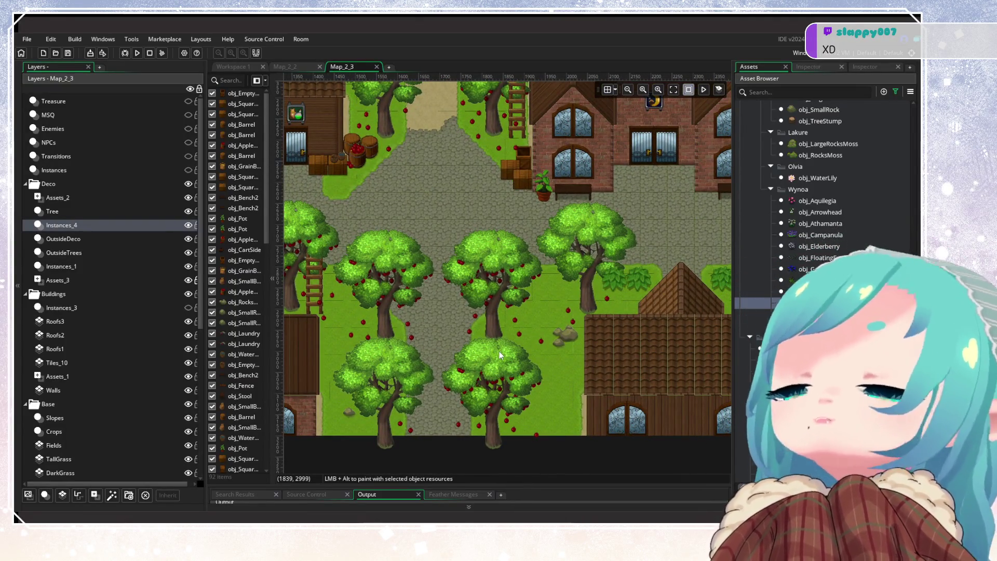
scroll(525, 296, up, 5)
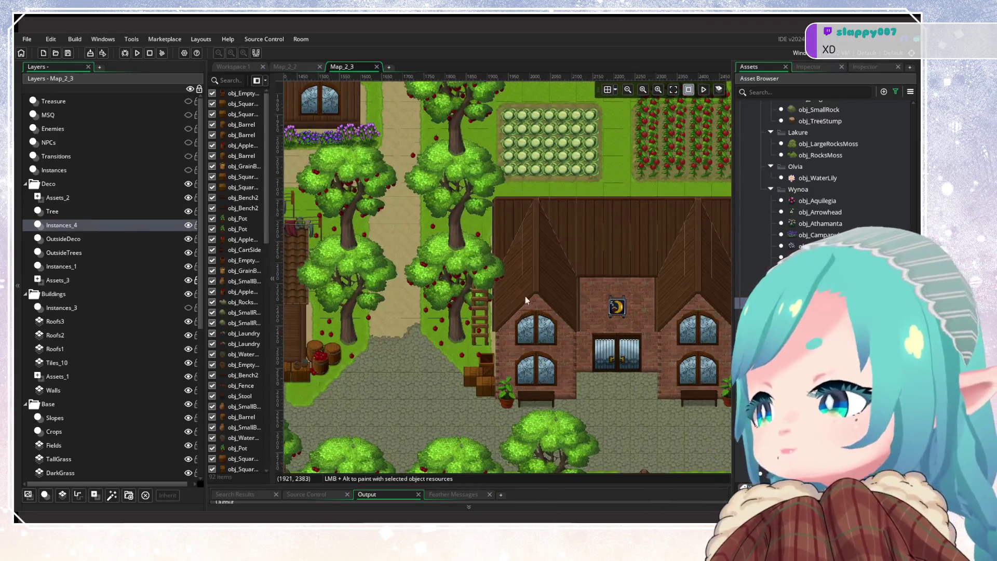
scroll(467, 301, down, 2)
scroll(456, 302, up, 4)
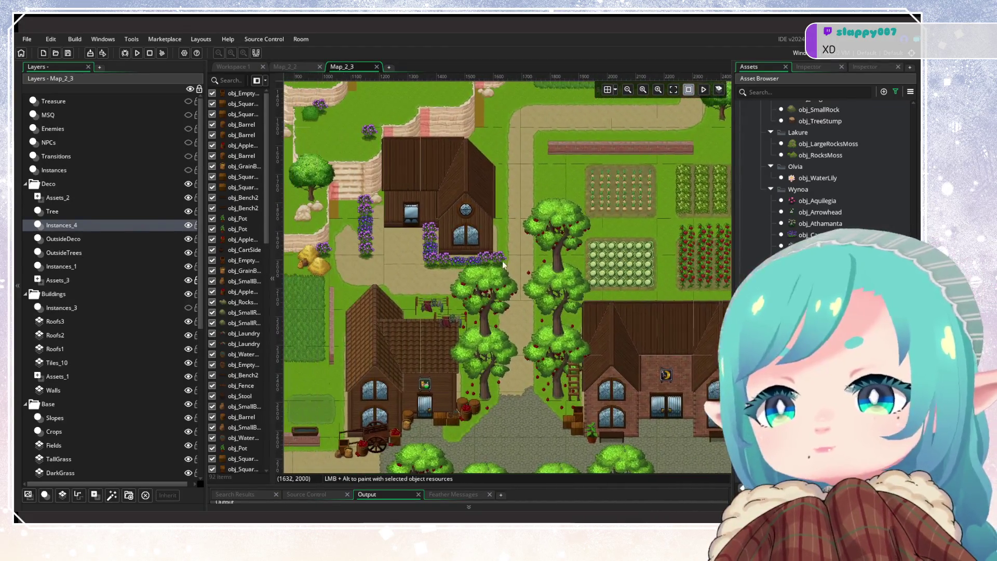
scroll(537, 290, up, 5)
scroll(537, 290, up, 2)
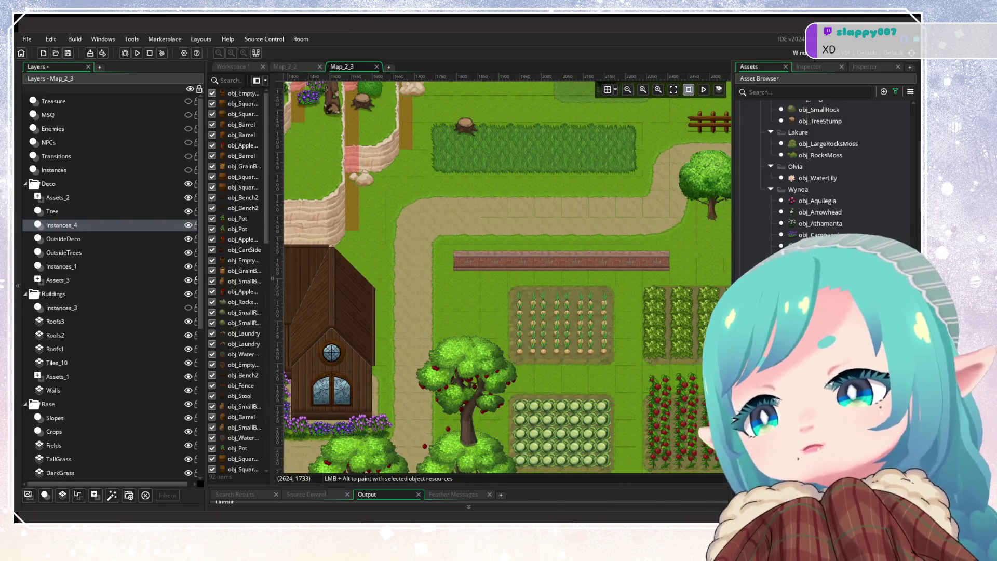
mouse_move(821, 247)
mouse_down()
mouse_move(472, 276)
mouse_move(454, 288)
mouse_up()
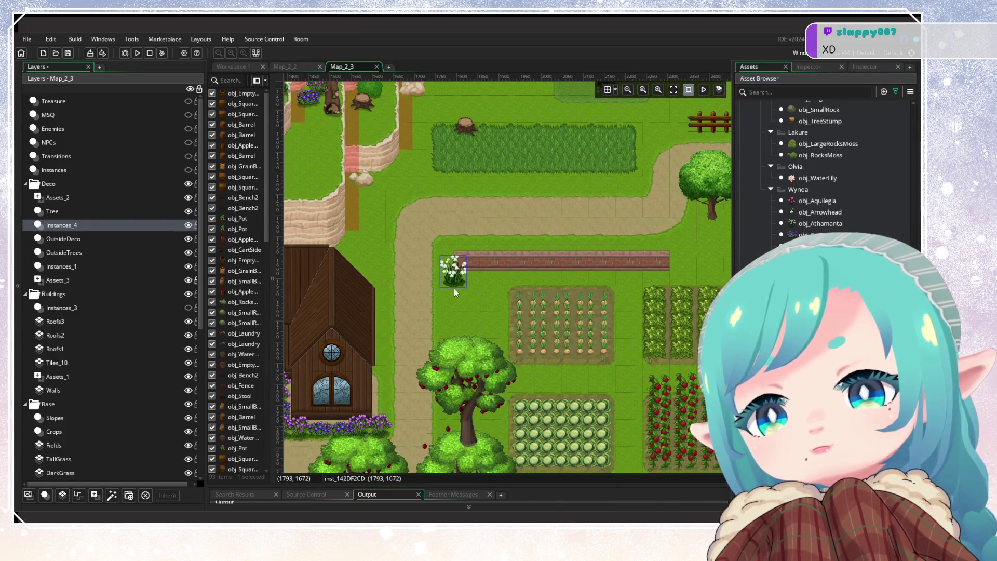
alt+click(476, 298)
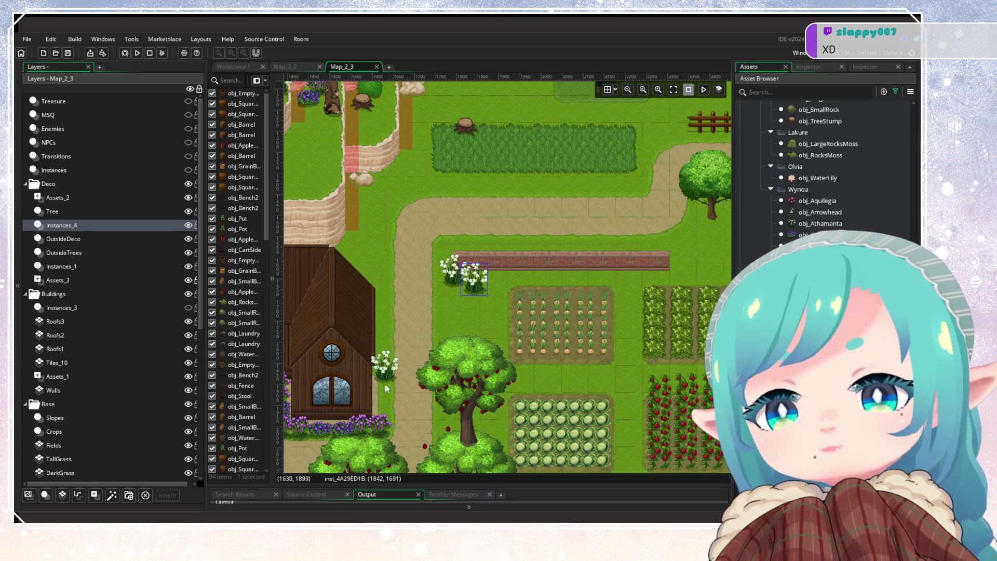
Add a third white flower clump beside the house's path.
alt+click(355, 248)
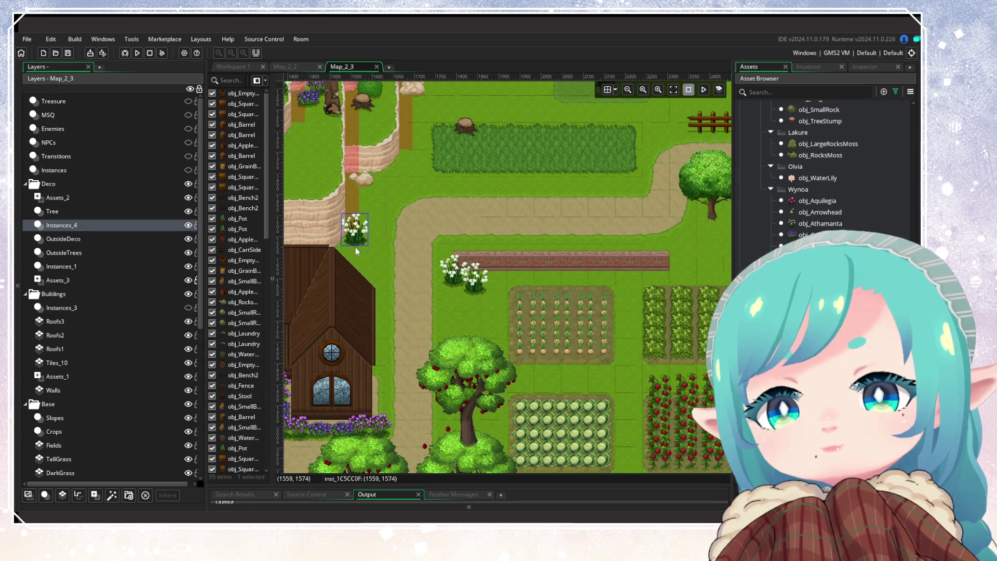
drag(740, 261, 449, 313)
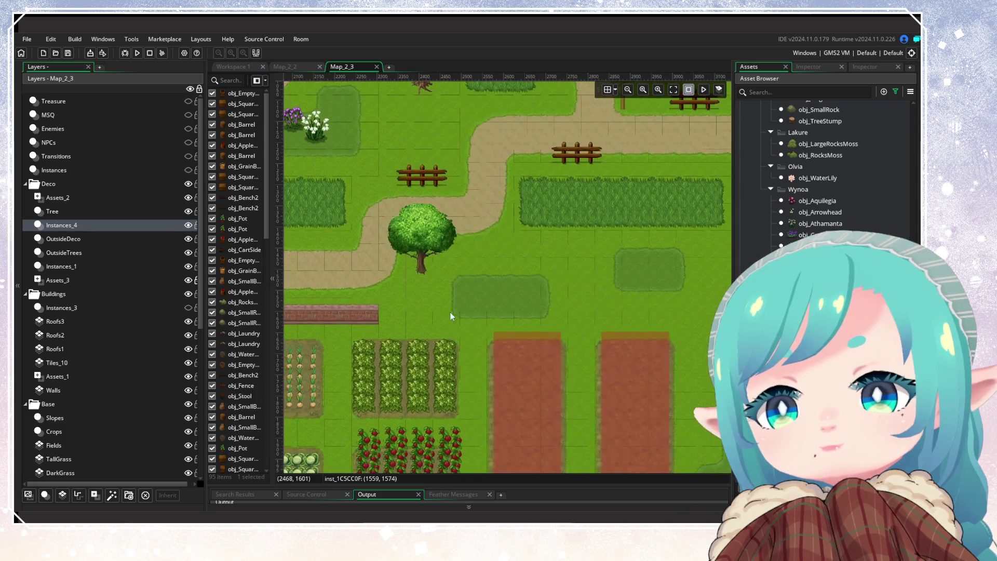
ctrl+scroll(450, 312, down, 2)
scroll(561, 318, down, 3)
scroll(826, 172, down, 3)
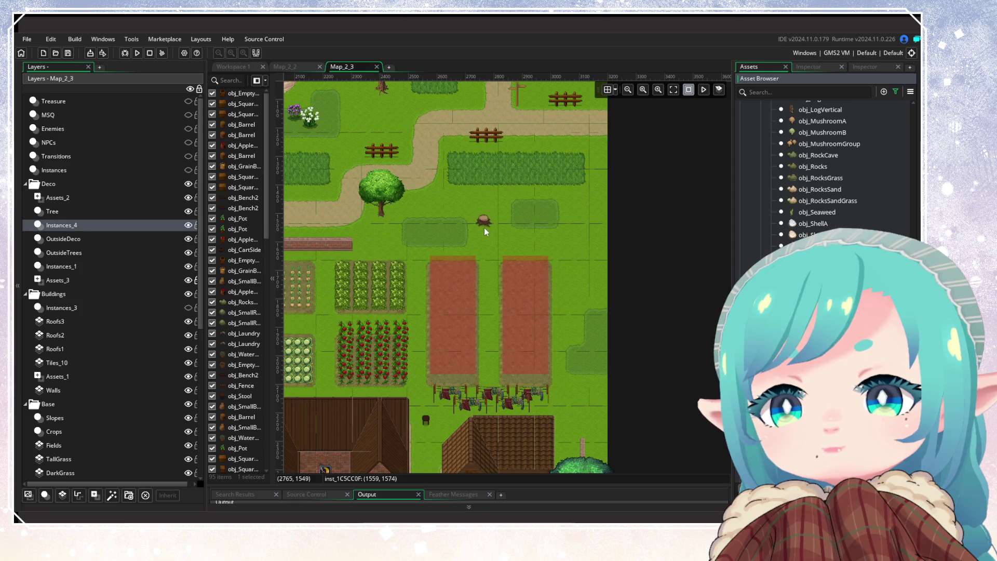
Place three tree stumps on the grass, near the hedge and east of the farm plots.
click(491, 245)
click(551, 187)
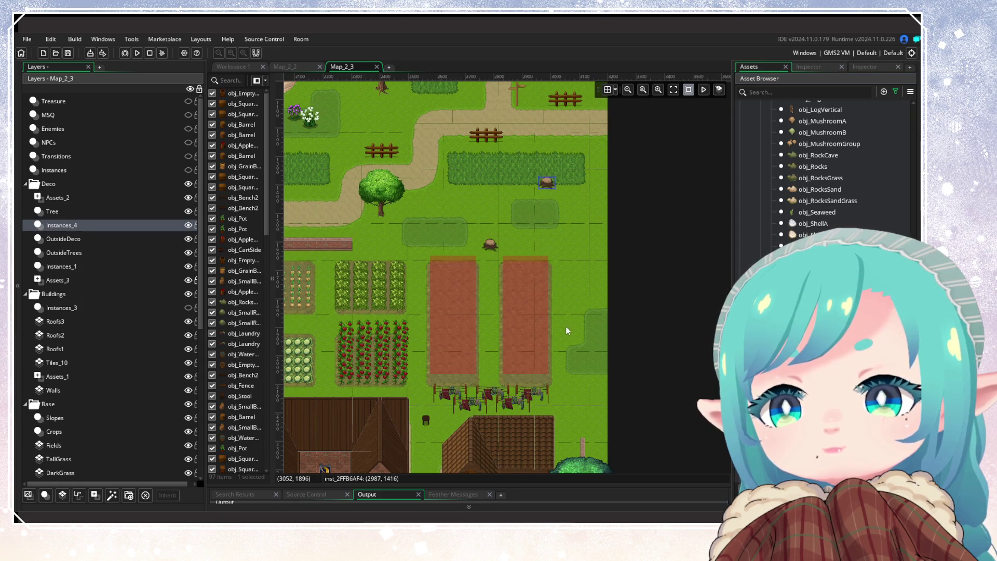
scroll(566, 326, down, 3)
click(566, 293)
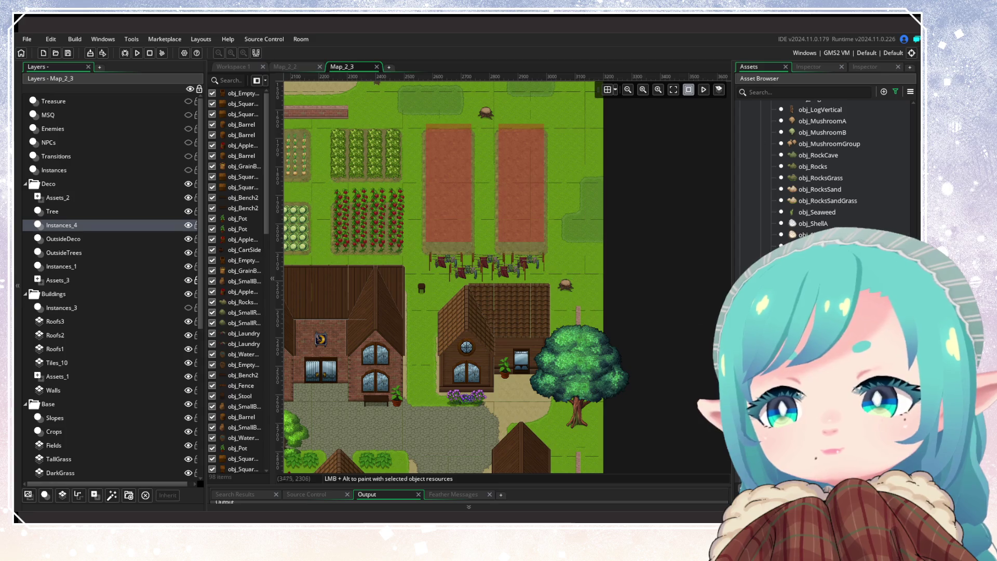
scroll(826, 166, up, 6)
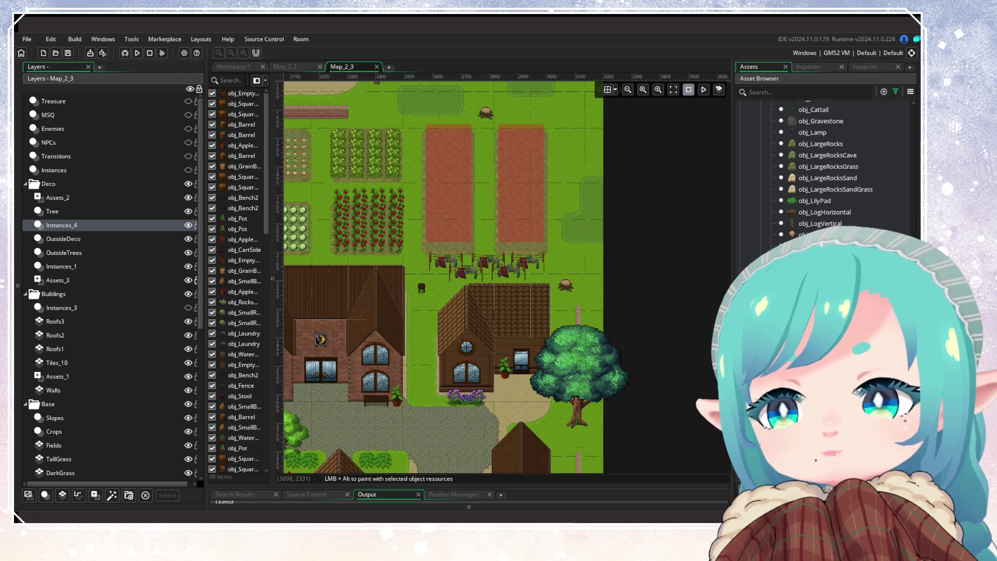
Add small rocks beside the tree stumps using two different rock assets.
click(810, 250)
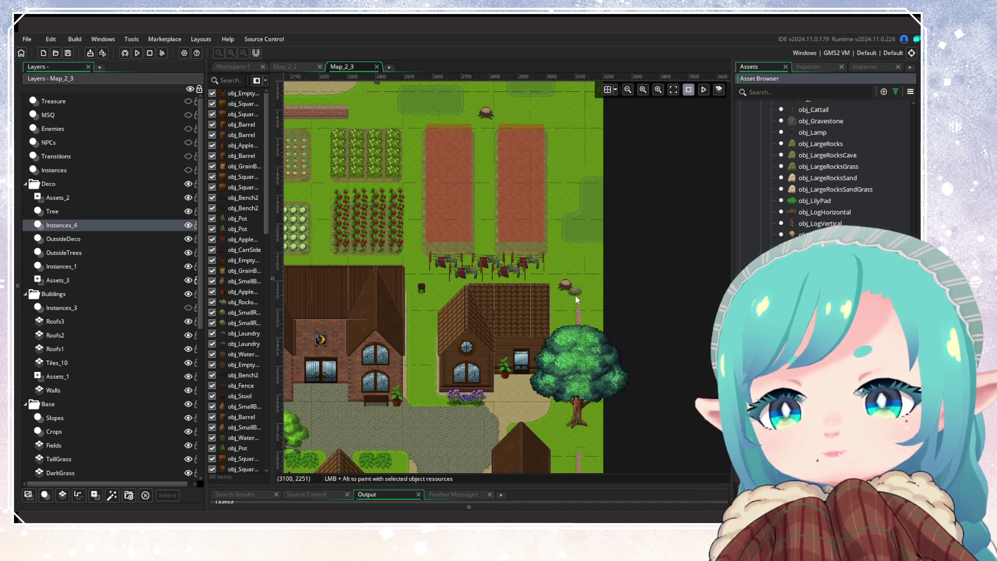
click(575, 294)
click(814, 387)
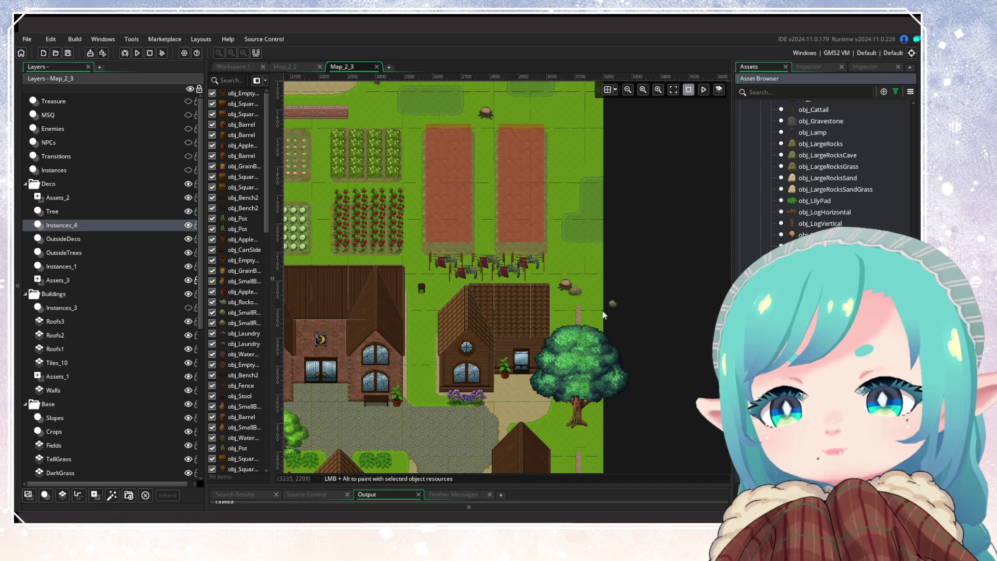
click(567, 295)
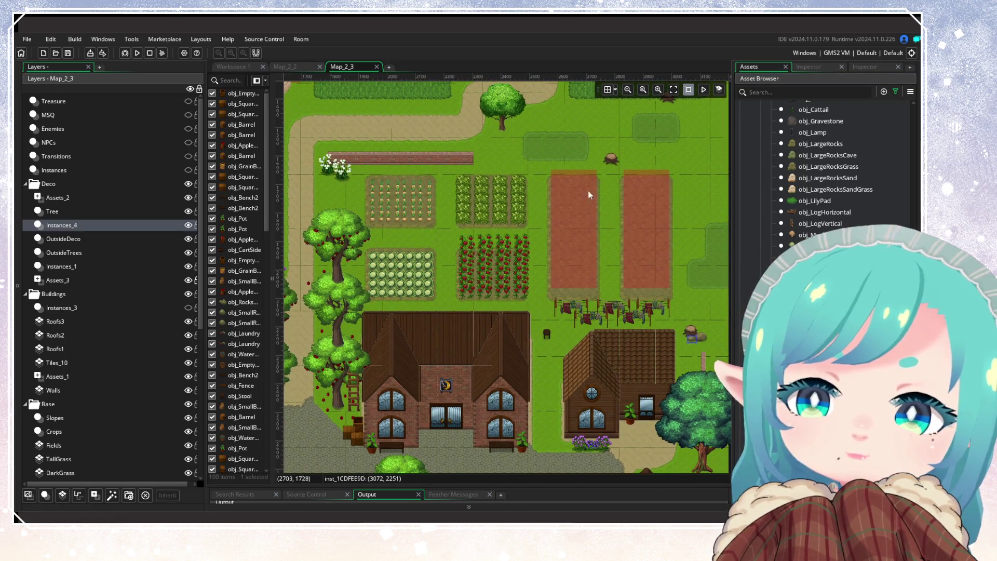
click(604, 169)
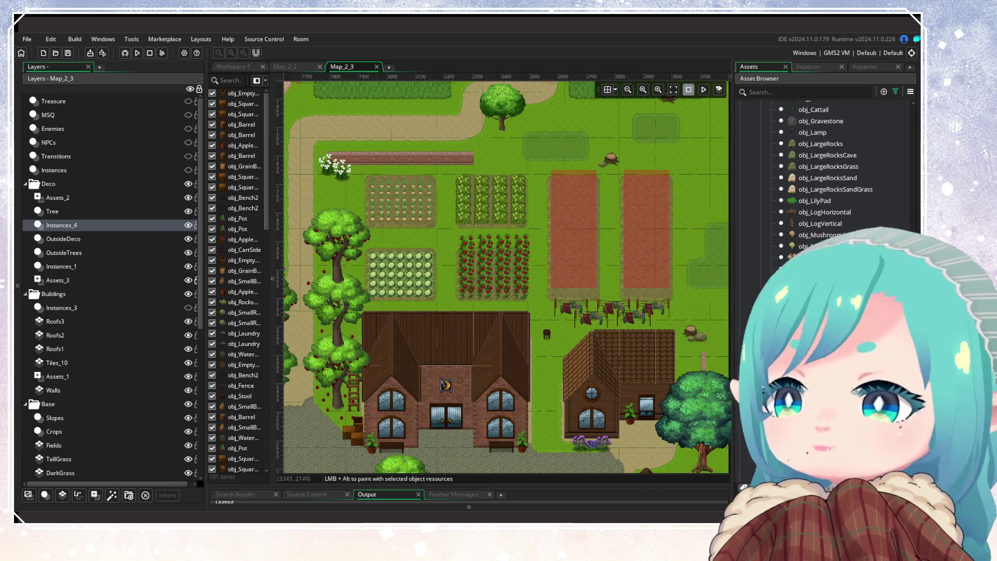
scroll(820, 312, up, 3)
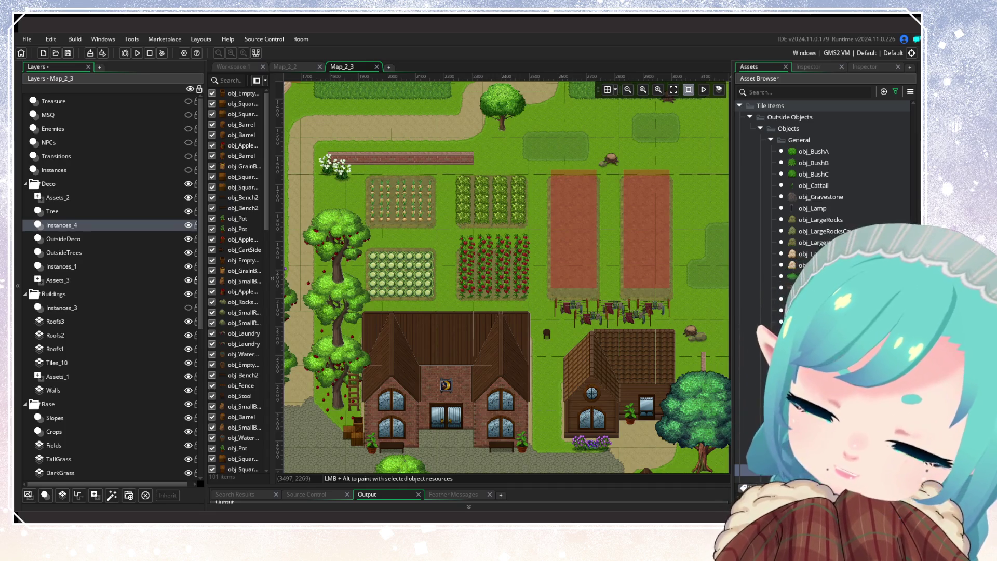
Place white flowers by the plot stump and up beside the hedge.
mouse_move(640, 231)
mouse_down()
mouse_move(621, 280)
mouse_move(663, 279)
mouse_up()
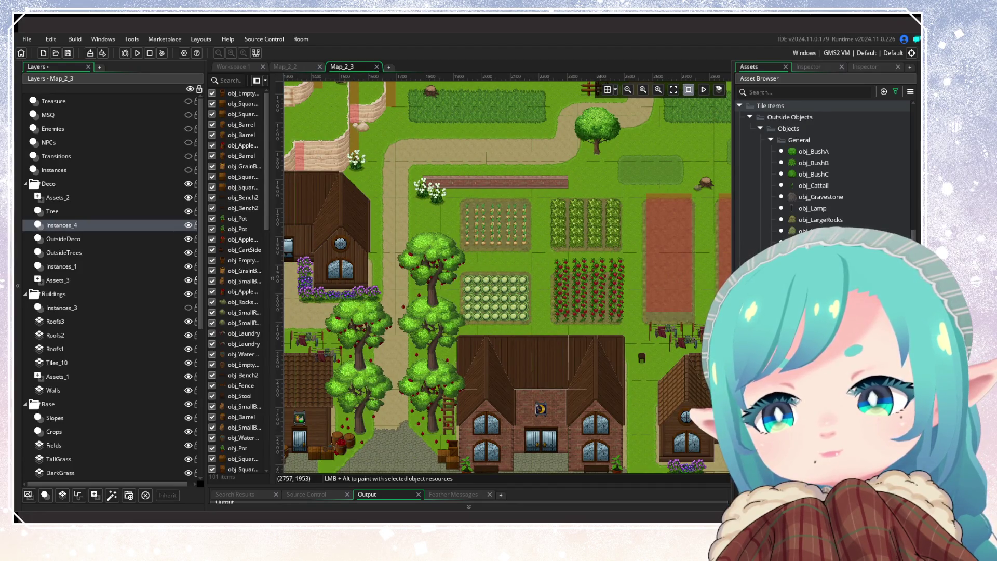
scroll(831, 229, down, 5)
scroll(825, 166, down, 3)
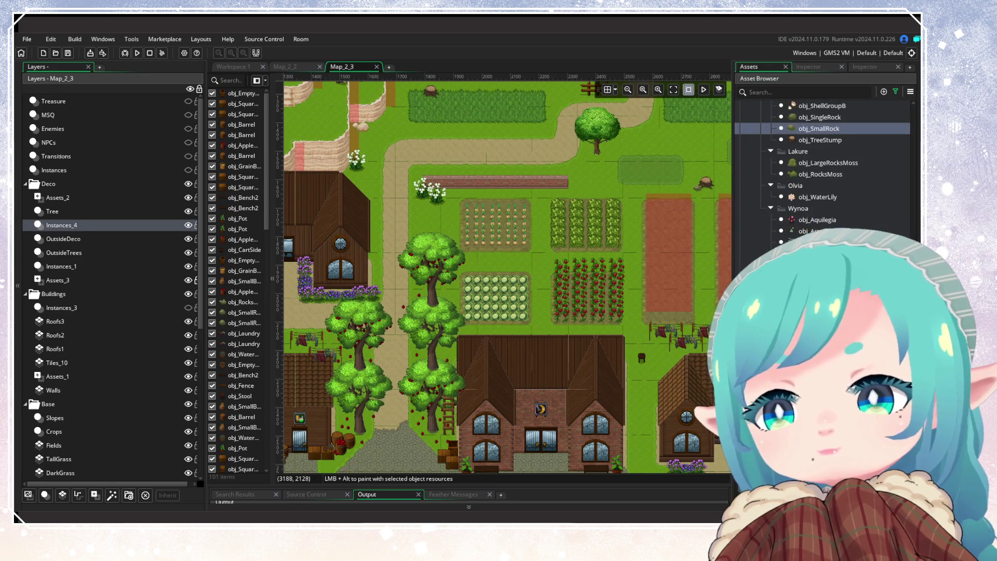
drag(554, 298, 367, 210)
mouse_move(450, 252)
mouse_down()
mouse_move(467, 269)
mouse_move(471, 397)
mouse_up()
alt+click(560, 262)
drag(560, 263, 556, 263)
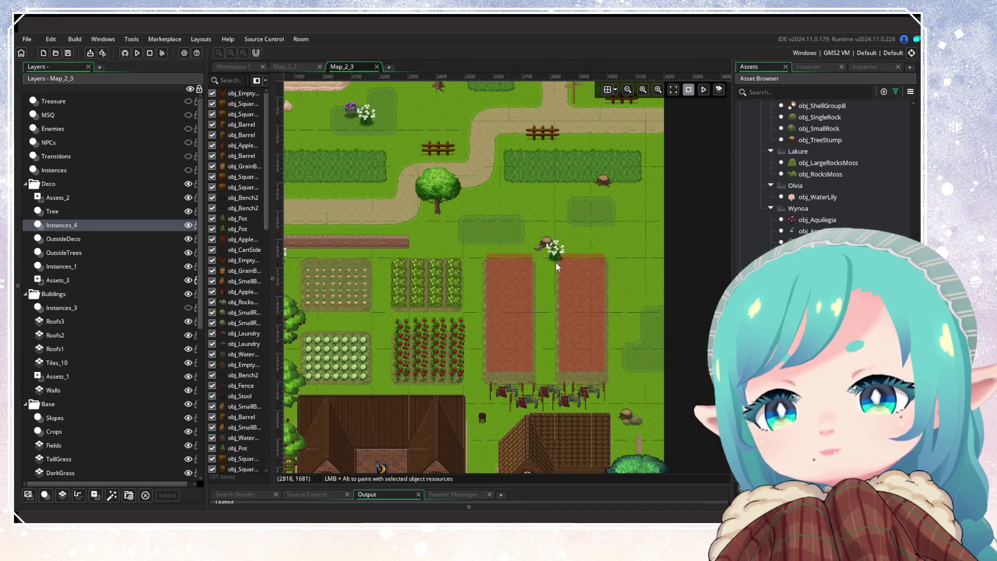
alt+click(651, 310)
drag(652, 309, 615, 198)
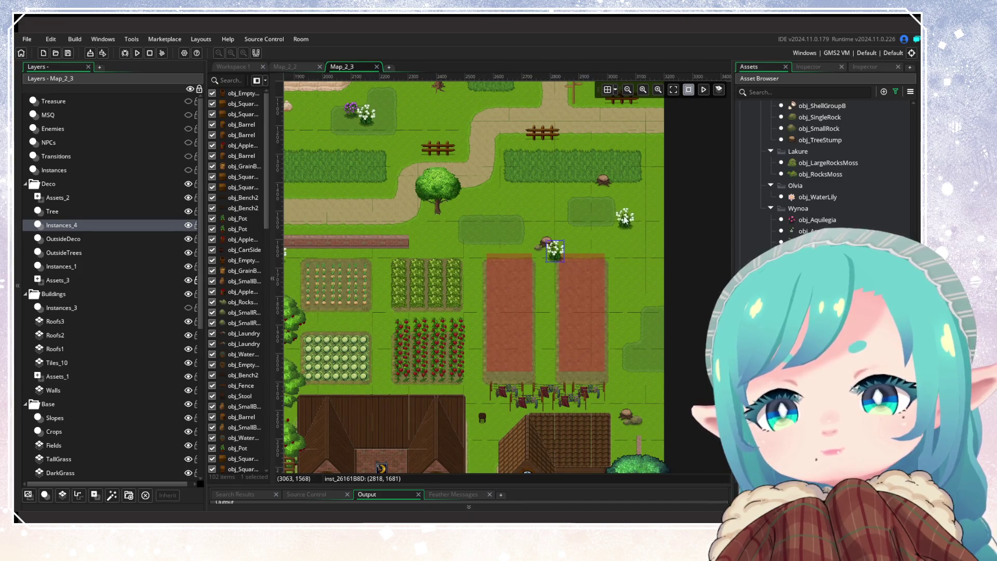
Add white flowers near the tree and upper hedge, undoing one misplaced flower.
alt+click(501, 214)
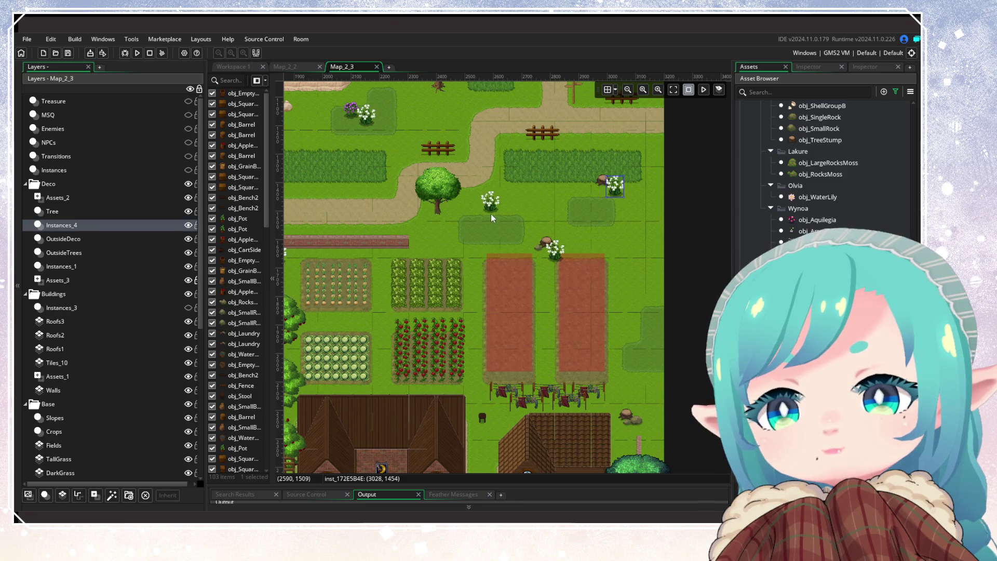
key(ctrl+z)
mouse_move(541, 266)
mouse_down()
mouse_move(558, 239)
mouse_move(623, 301)
mouse_move(589, 289)
mouse_up()
alt+click(646, 320)
alt+click(688, 310)
scroll(589, 290, down, 8)
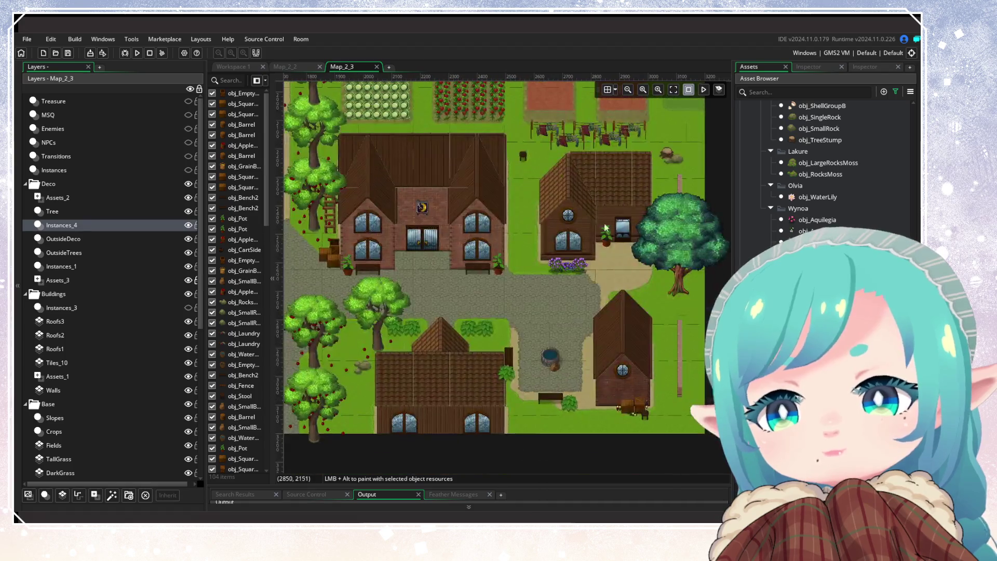
Place two white flowers beside the southeast house near the room's edge.
scroll(582, 354, right, 2)
click(631, 392)
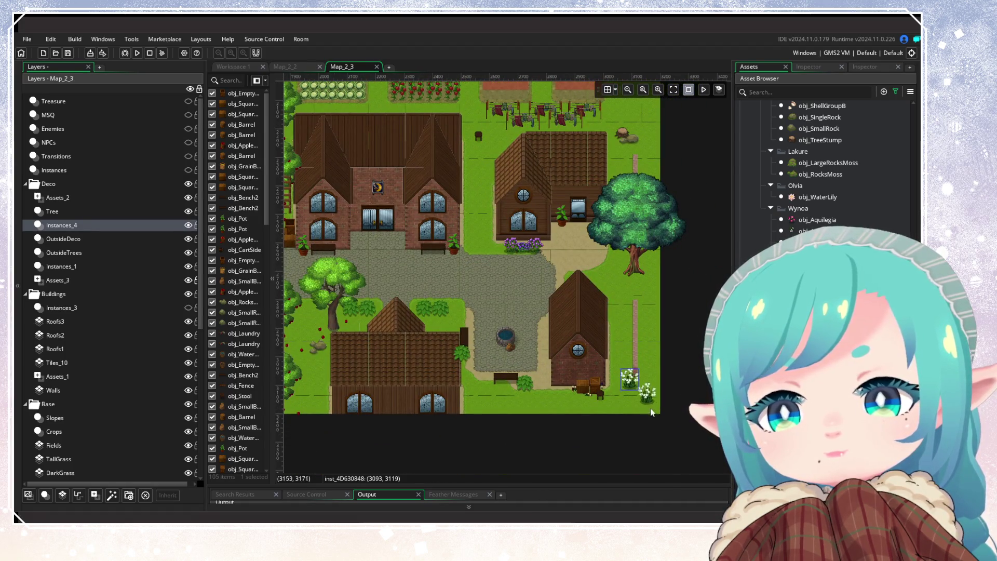
alt+click(661, 409)
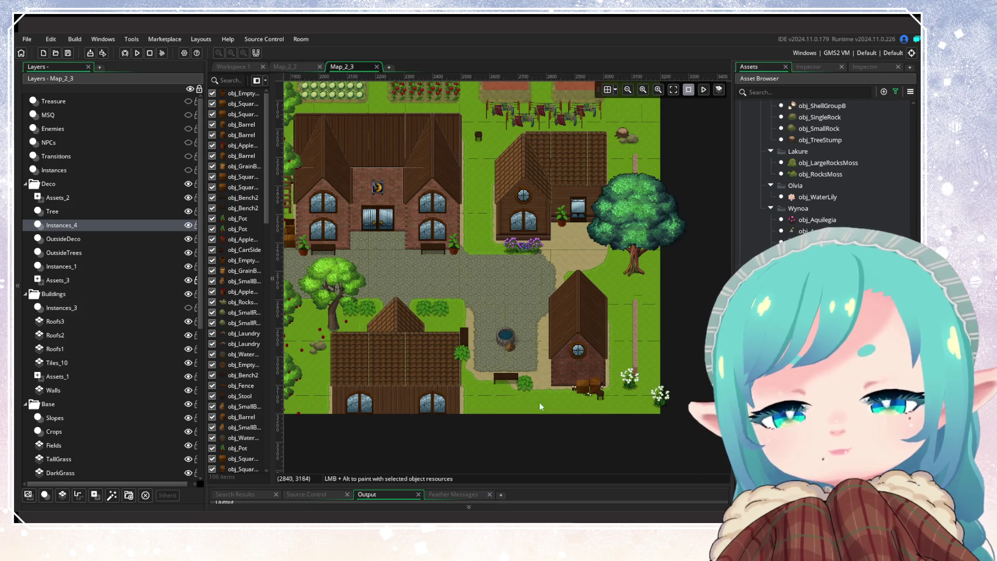
Add a cluster of flower bushes along the lower edge and one by the lower-left house.
mouse_move(541, 380)
mouse_down()
mouse_move(563, 319)
mouse_move(622, 239)
mouse_up()
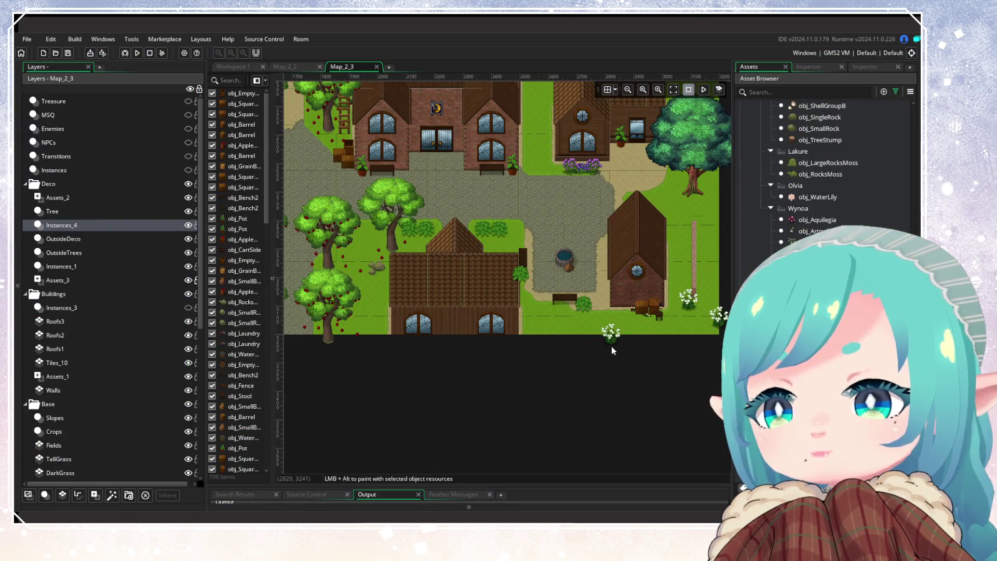
click(603, 345)
click(619, 351)
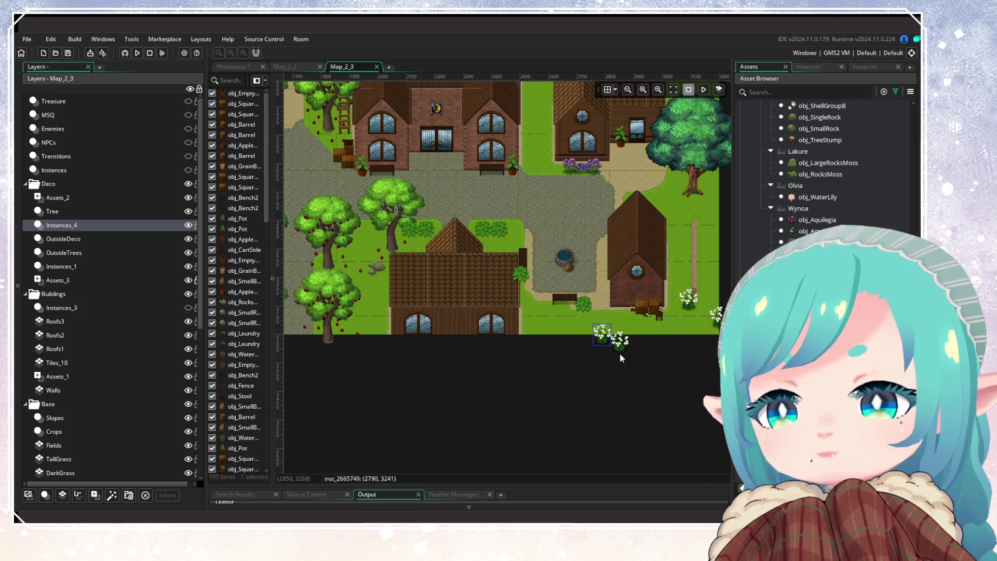
click(584, 352)
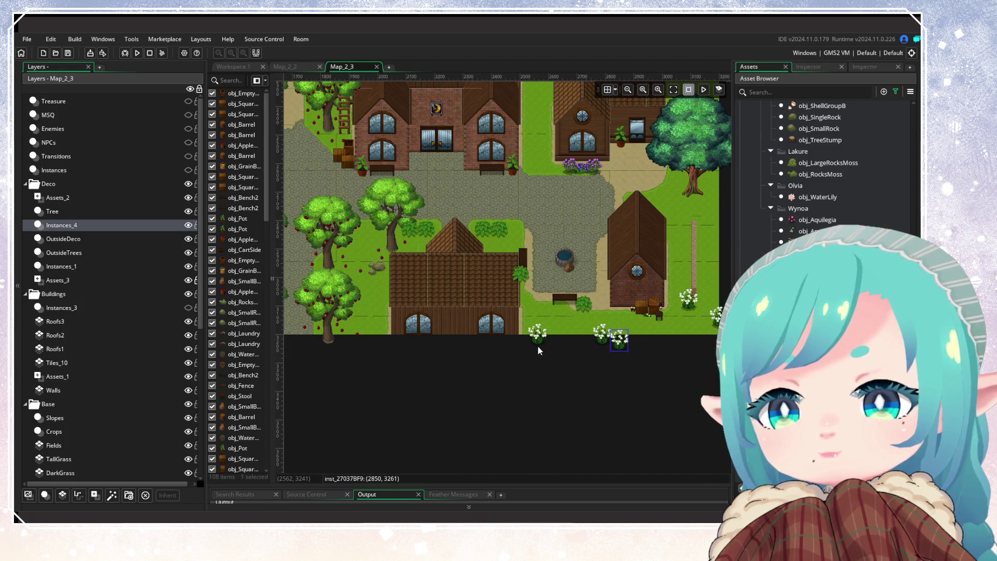
click(663, 348)
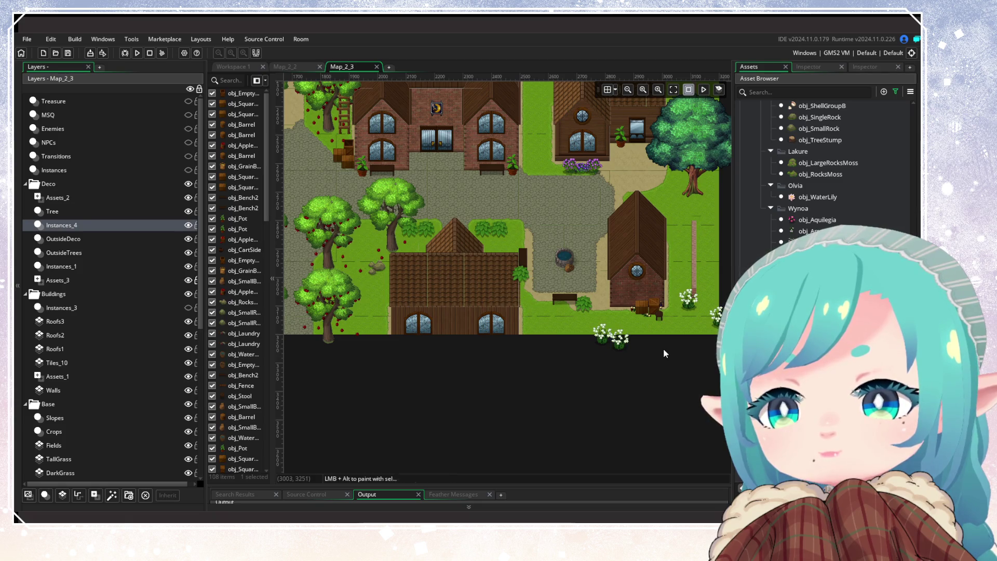
drag(663, 348, 613, 377)
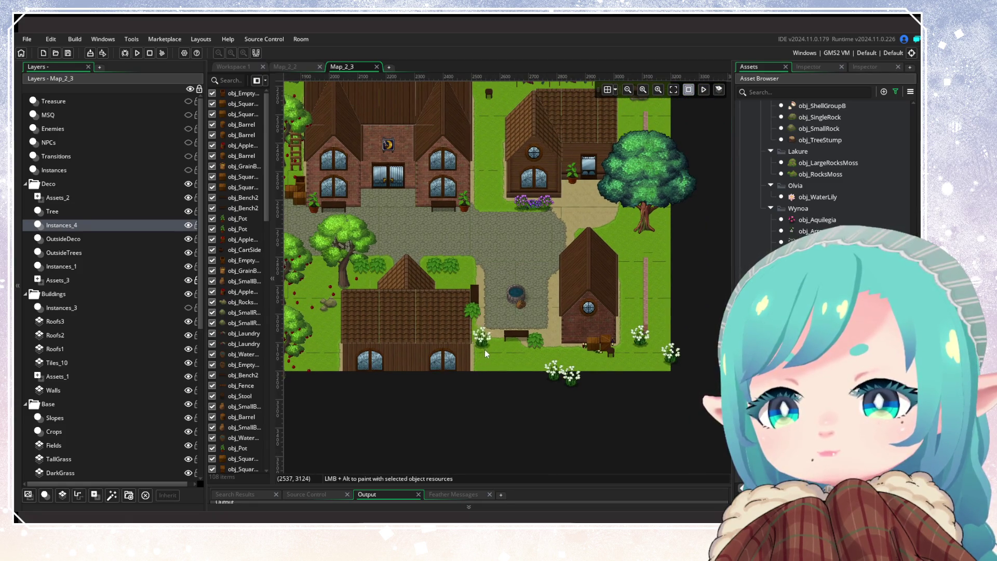
click(479, 338)
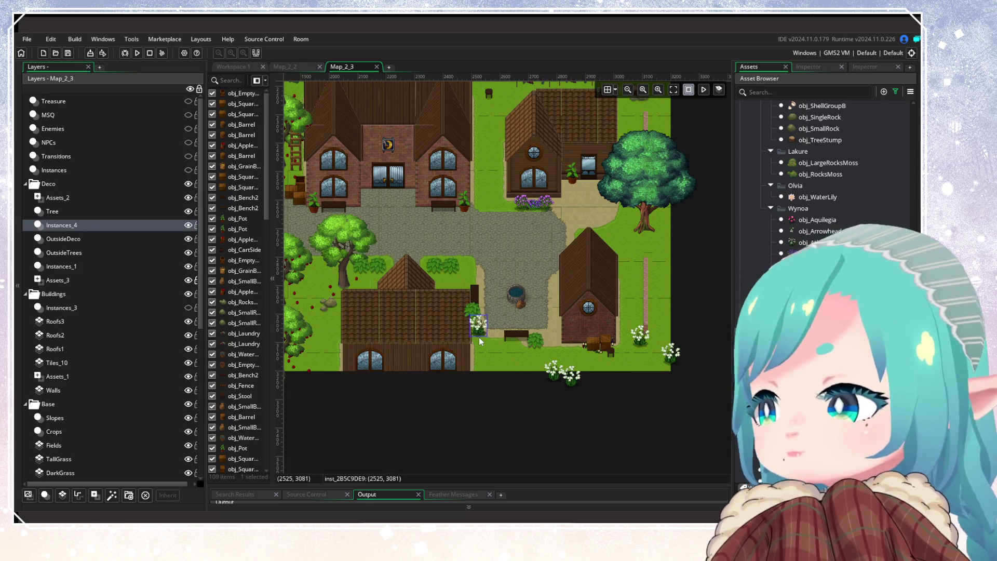
scroll(519, 358, down, 1)
scroll(571, 359, down, 2)
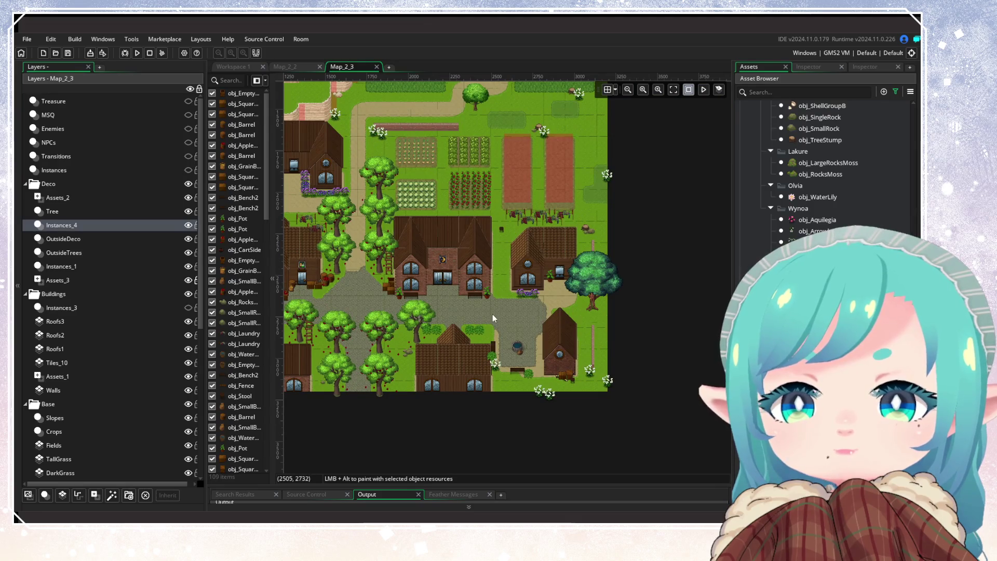
mouse_move(493, 314)
mouse_down()
mouse_move(634, 436)
mouse_move(535, 403)
mouse_up()
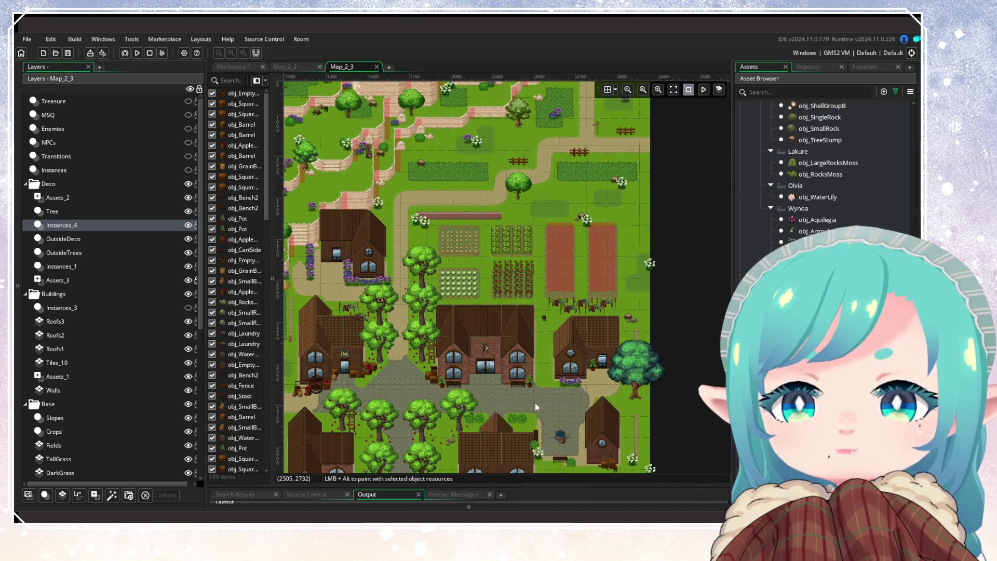
scroll(666, 350, up, 2)
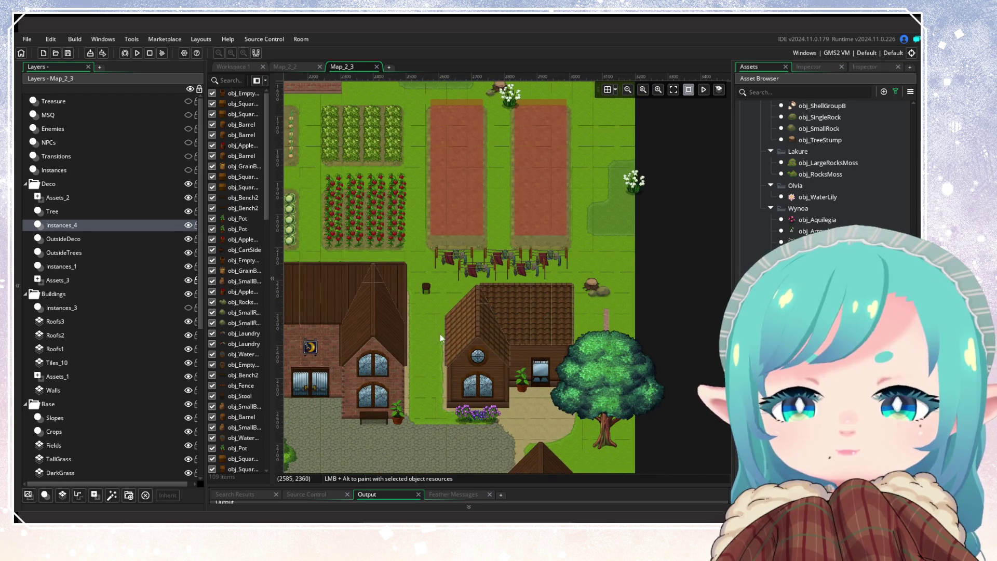
scroll(455, 246, down, 2)
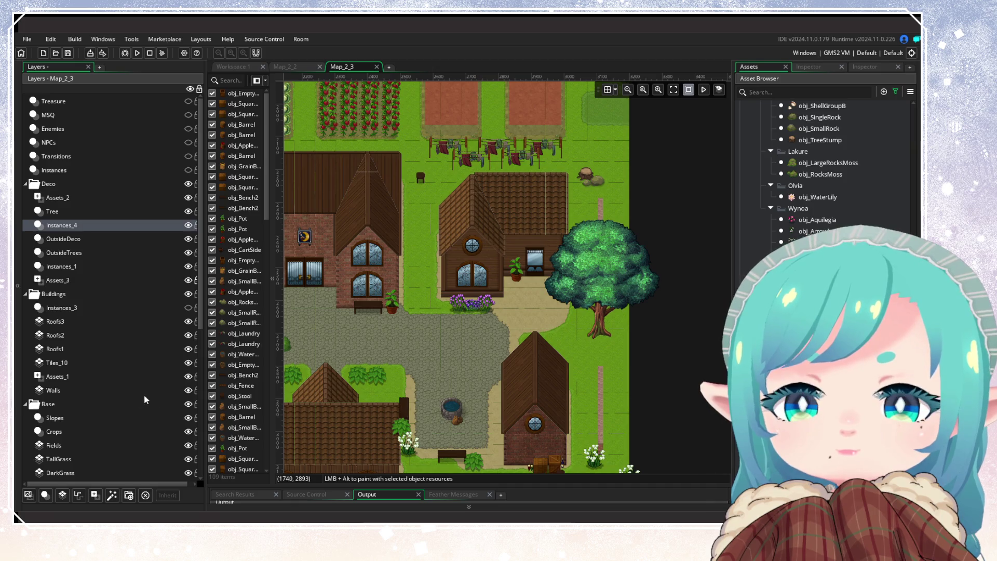
scroll(66, 429, down, 3)
scroll(437, 415, up, 3)
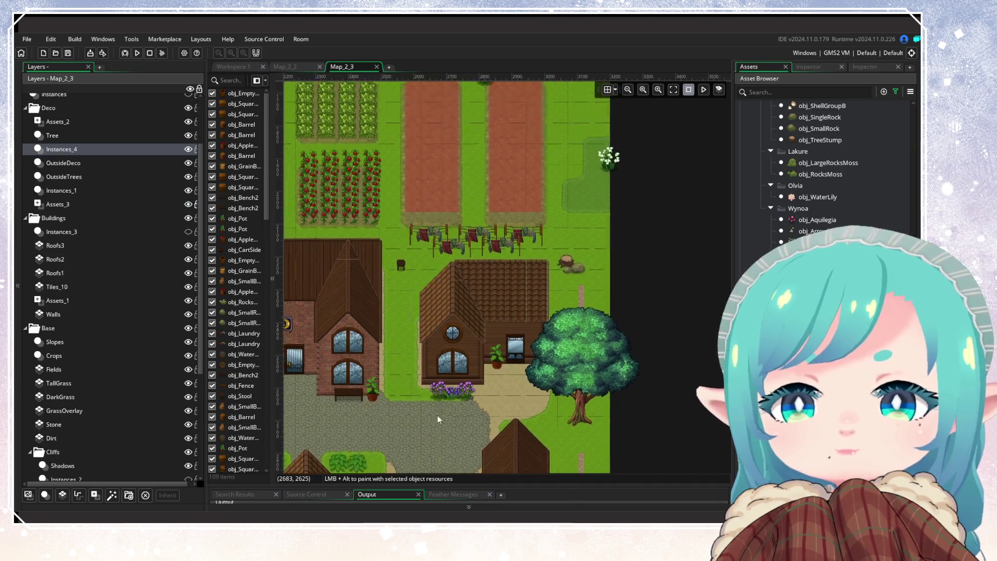
scroll(452, 311, down, 3)
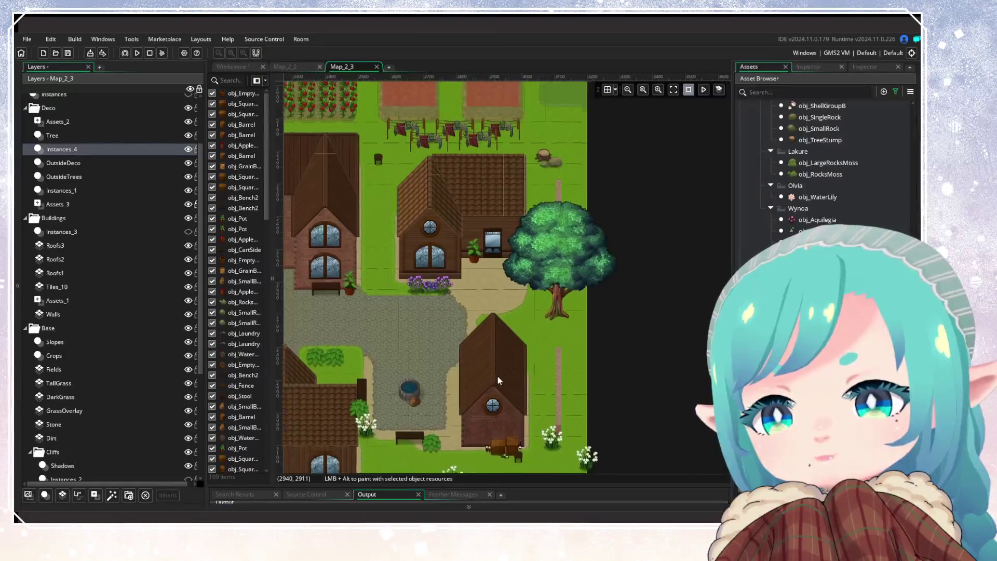
scroll(463, 269, up, 3)
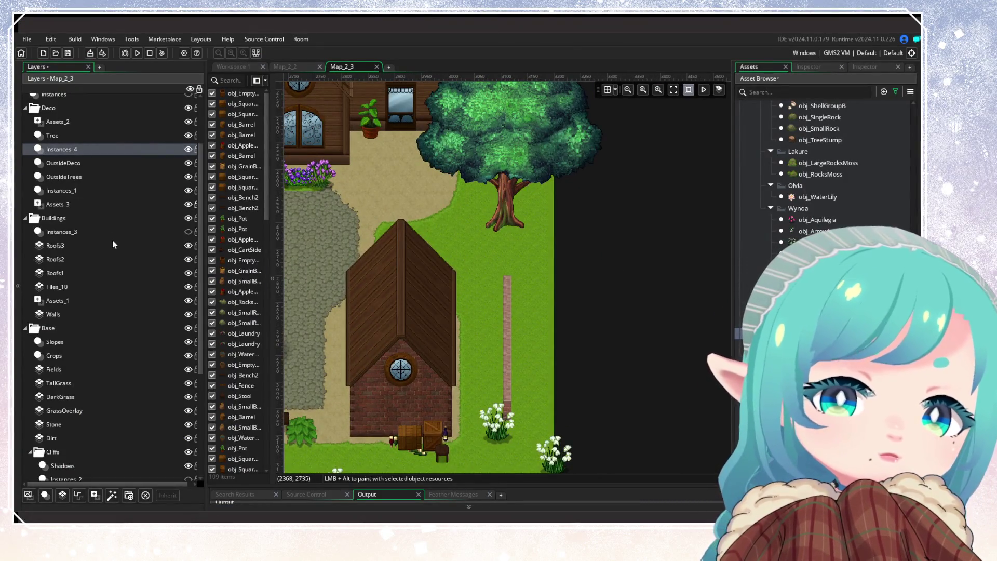
Make the OutsideDeco layer active and search the assets for 'benc'.
click(93, 175)
click(94, 162)
click(101, 176)
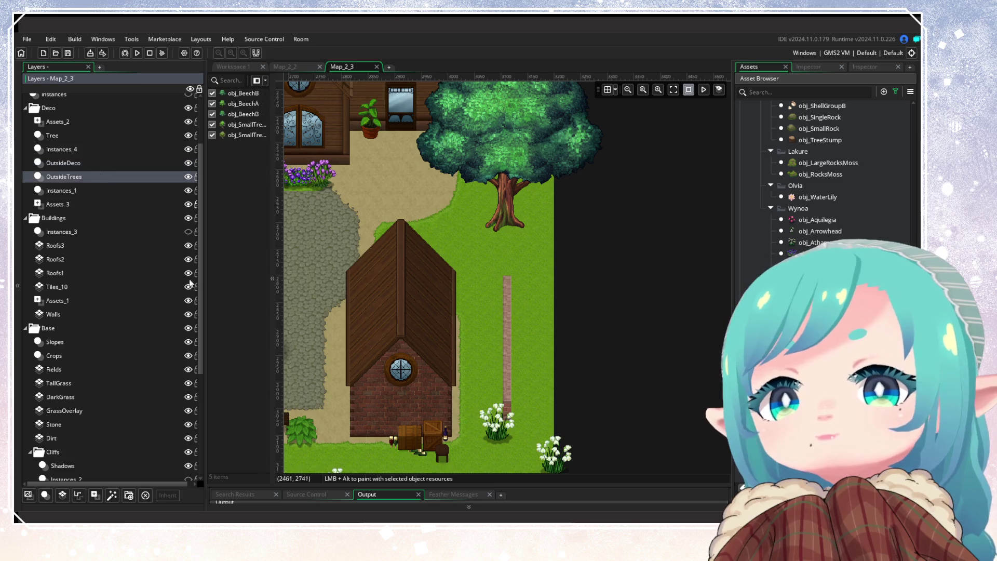
click(104, 161)
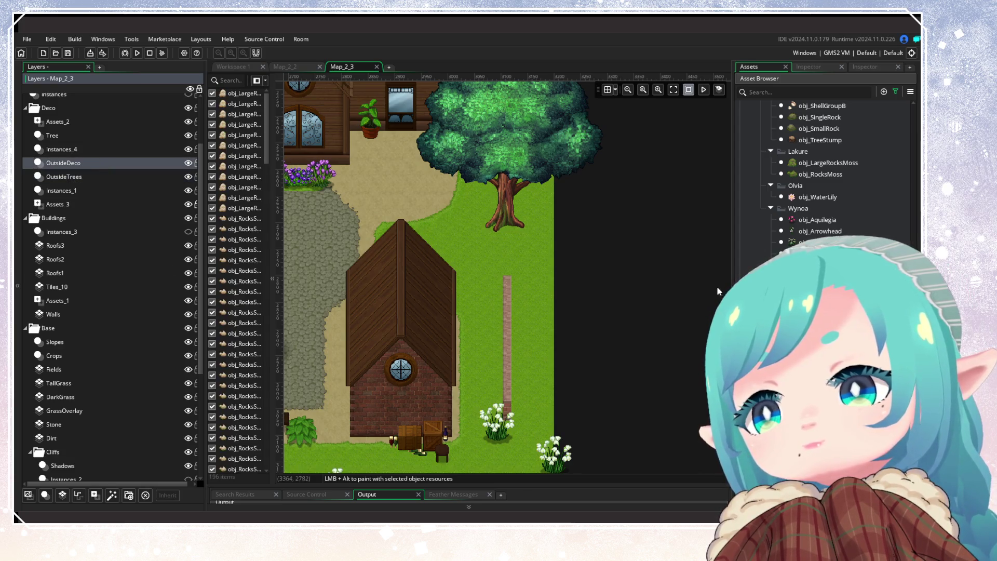
click(895, 92)
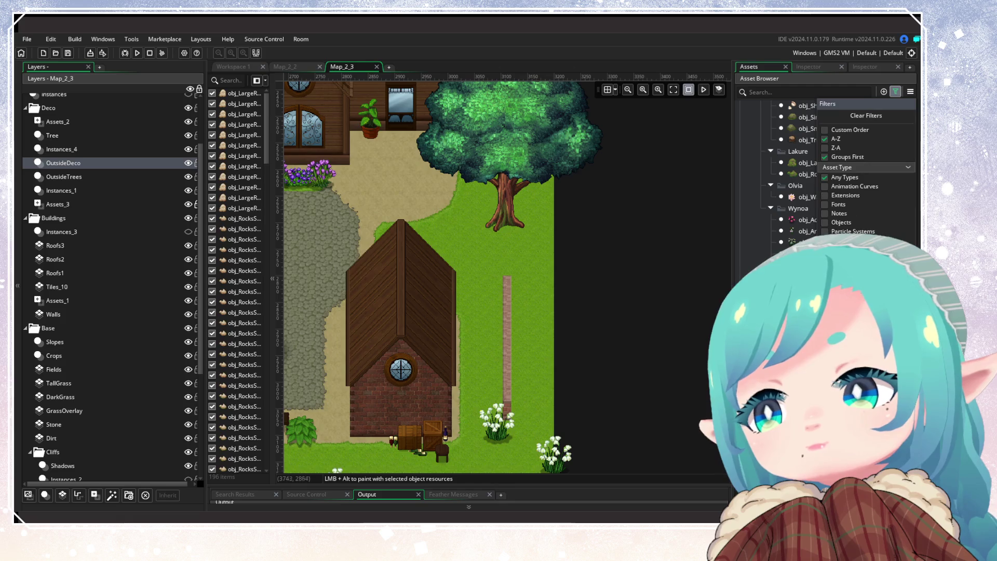
click(762, 92)
text(ben)
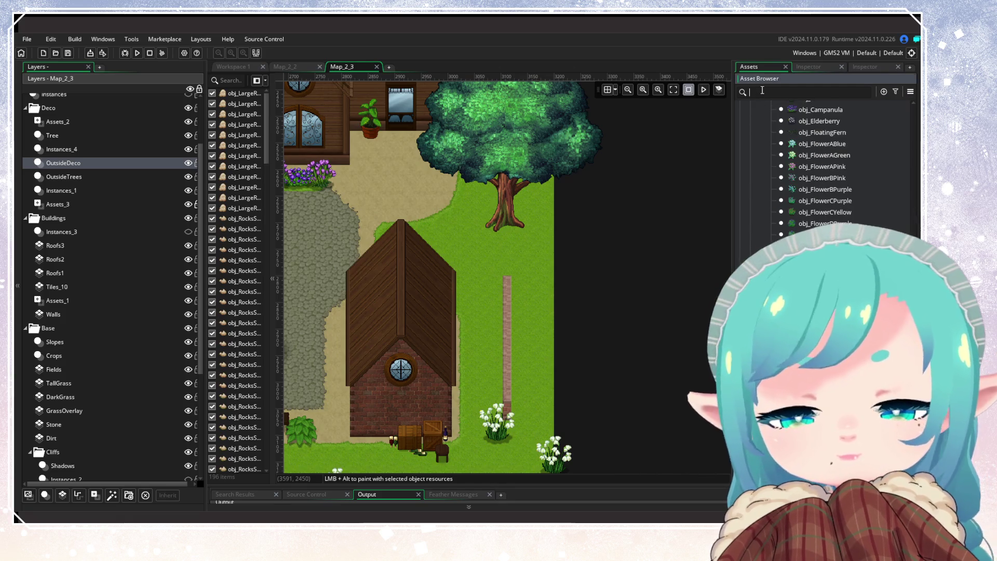
text(c)
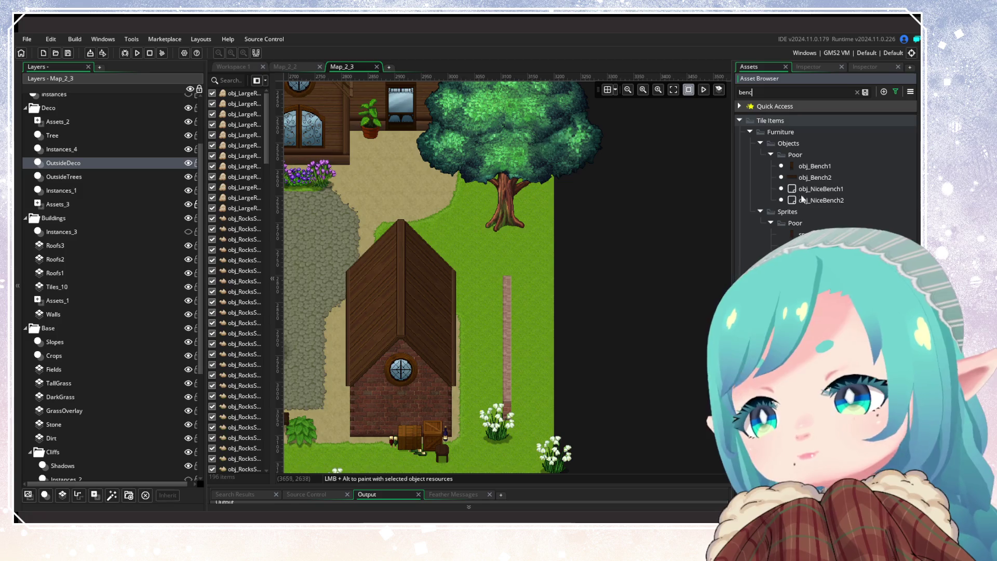
click(753, 246)
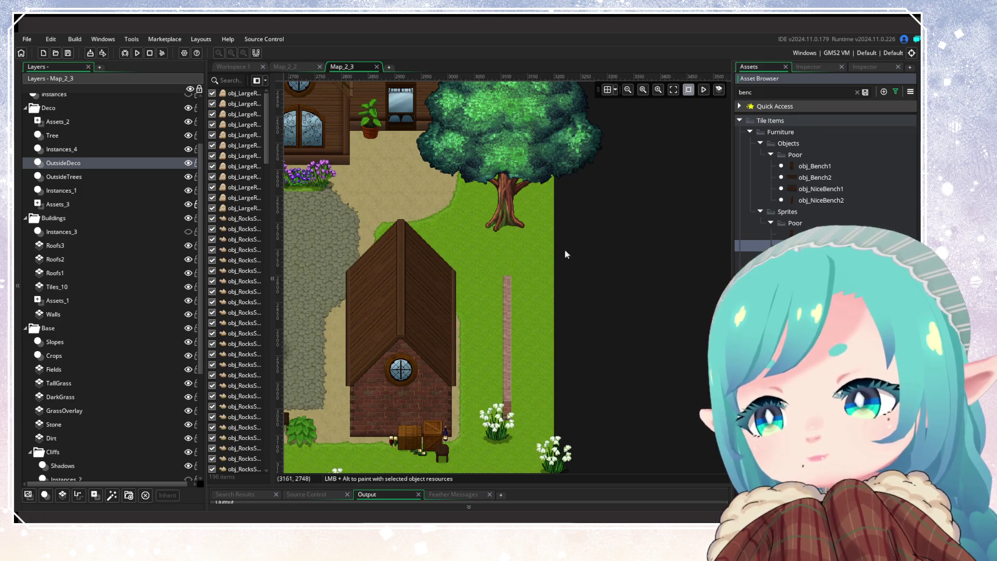
Place an obj_Bench2 bench below the tree, undoing a trial obj_Bench1.
mouse_move(814, 182)
mouse_down()
mouse_move(492, 258)
mouse_move(508, 251)
mouse_up()
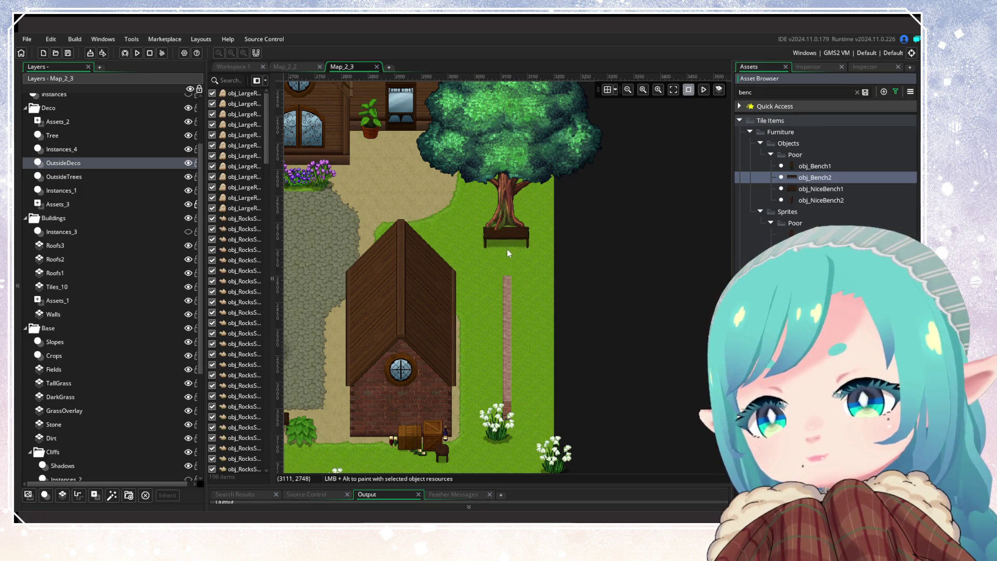
mouse_move(813, 166)
mouse_down()
mouse_move(434, 273)
mouse_move(479, 245)
mouse_move(518, 291)
mouse_up()
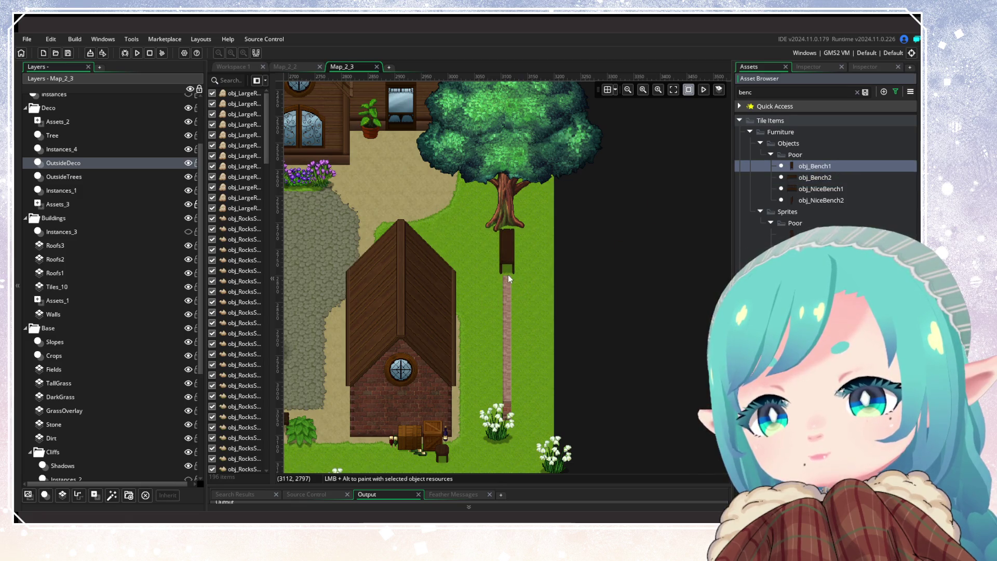
key(ctrl+z)
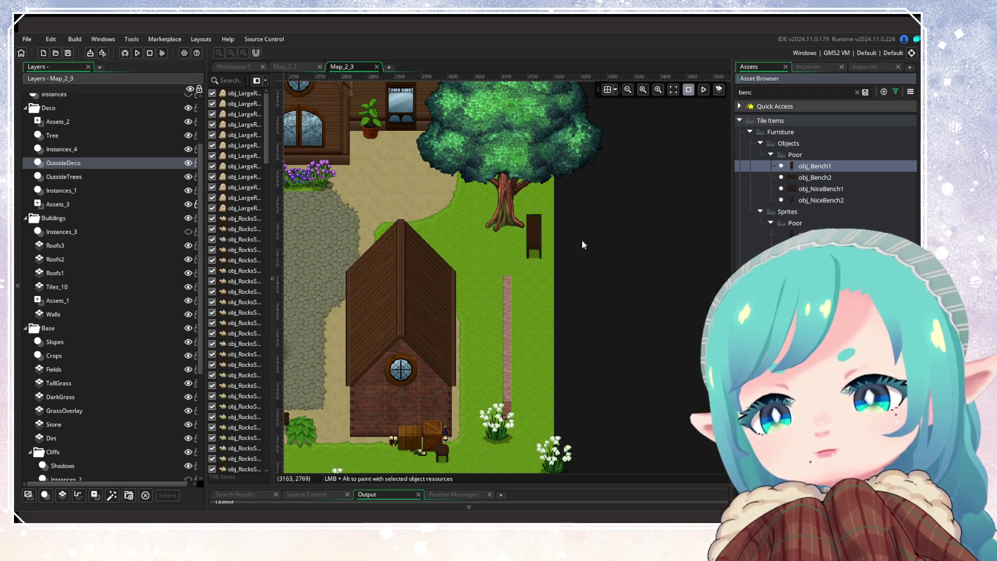
mouse_move(743, 225)
mouse_down()
mouse_move(640, 269)
mouse_move(502, 267)
mouse_move(506, 250)
mouse_up()
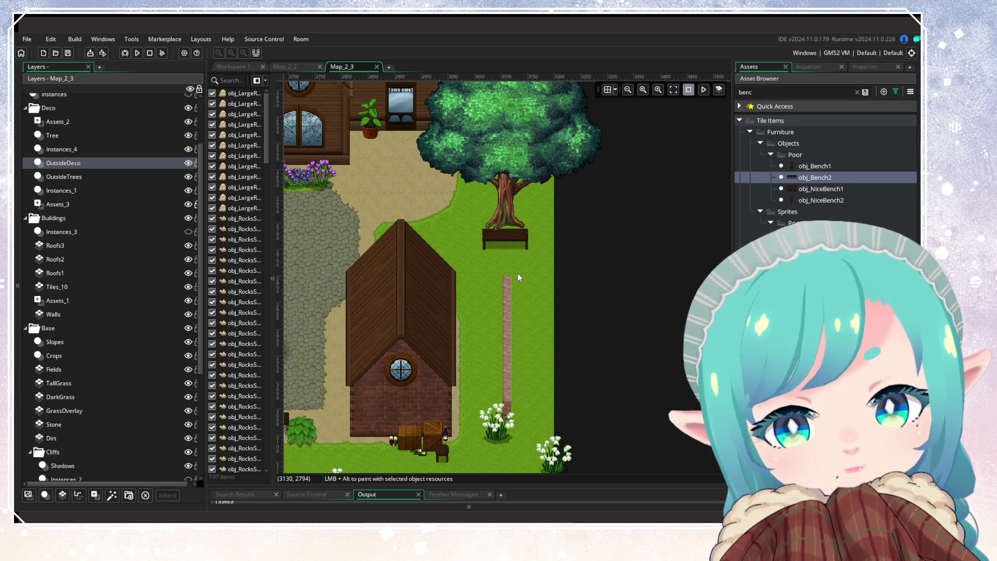
mouse_move(517, 273)
mouse_down()
mouse_move(469, 362)
mouse_move(474, 397)
mouse_move(525, 242)
mouse_move(525, 250)
mouse_up()
Paste a second bench behind the tree trunk and nudge the lower bench slightly.
key(ctrl+v)
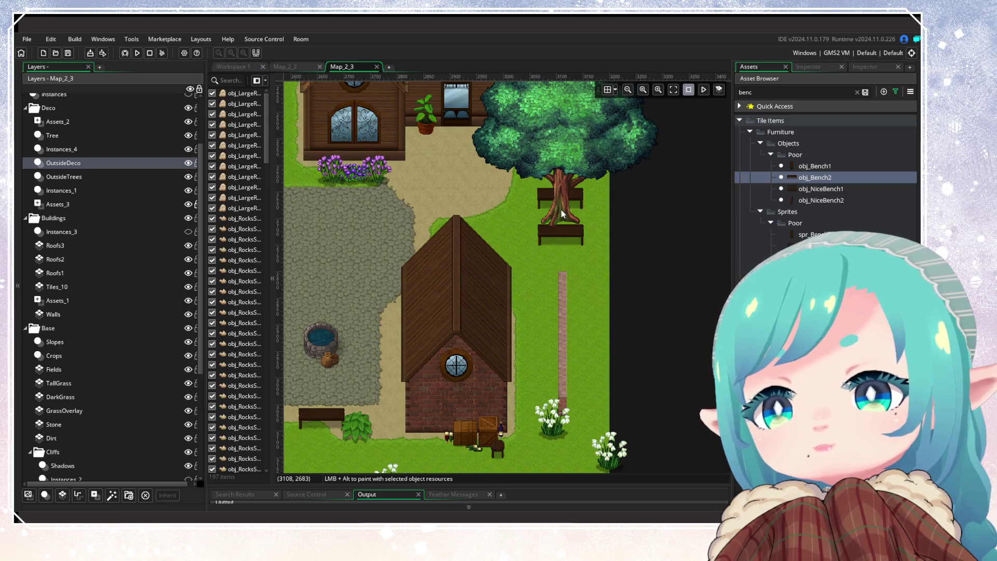
click(561, 213)
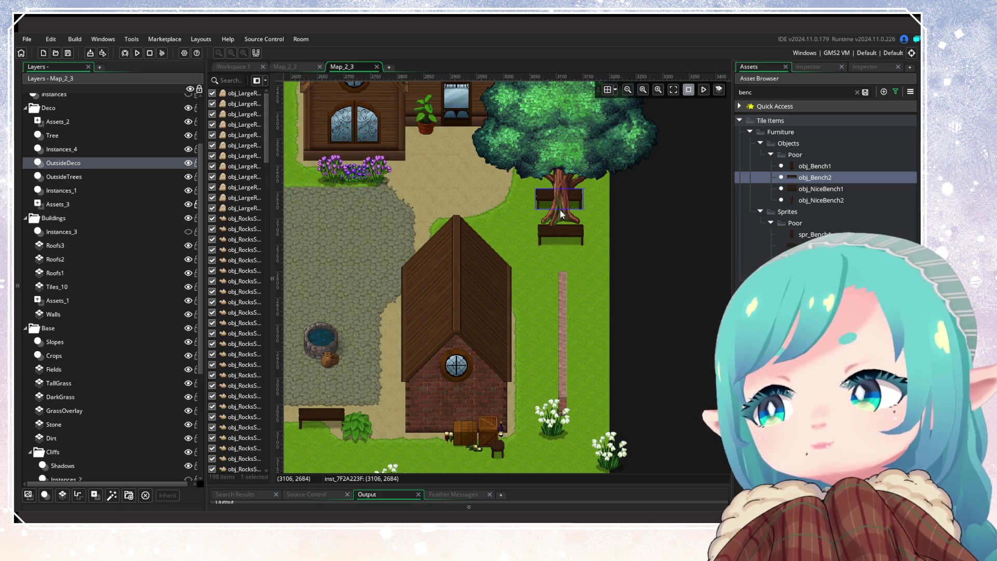
click(578, 237)
drag(579, 238, 576, 241)
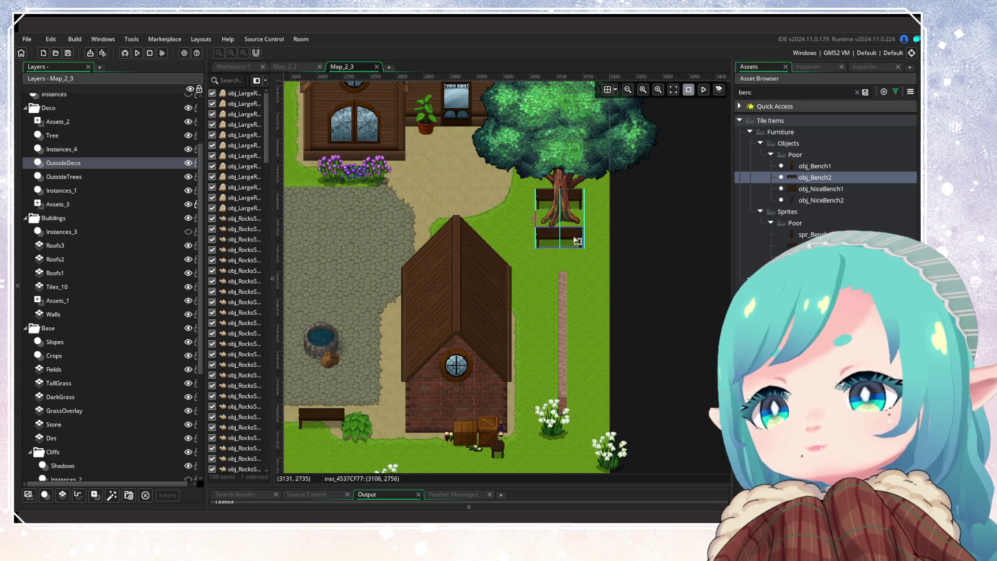
click(554, 277)
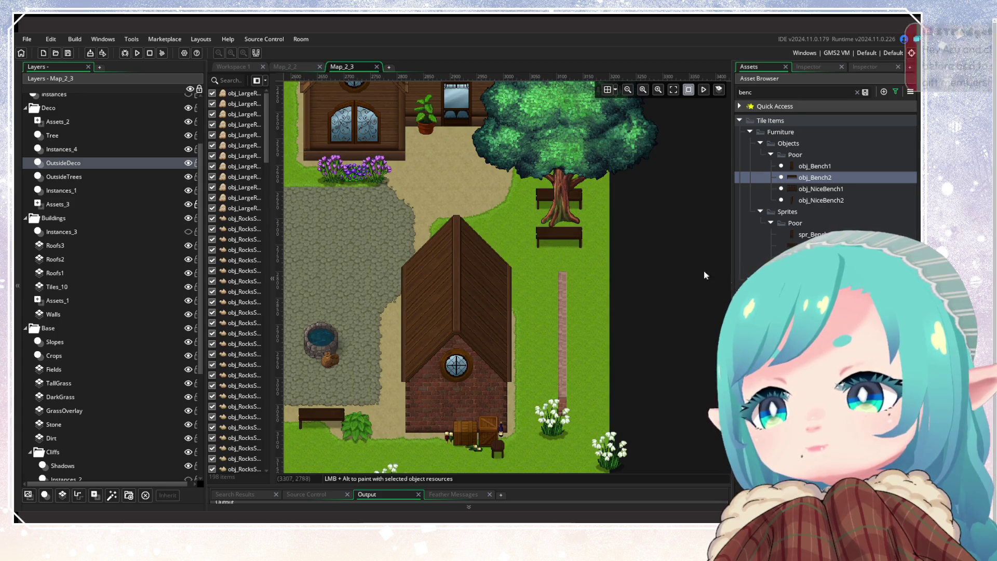
click(753, 257)
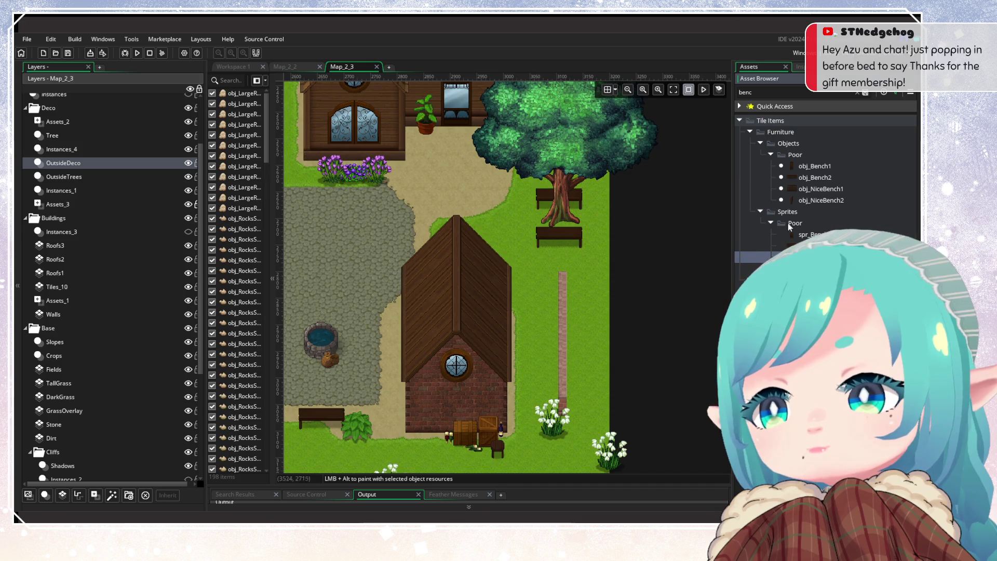
click(809, 189)
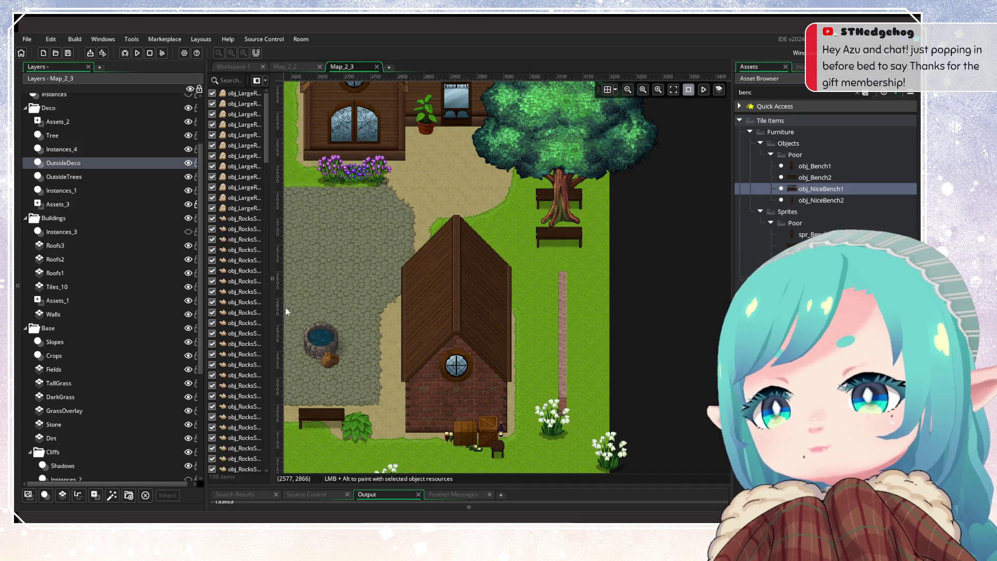
Move the lower bench under the tree about 11 px down, then clear the asset search.
scroll(550, 304, down, 5)
scroll(506, 294, up, 3)
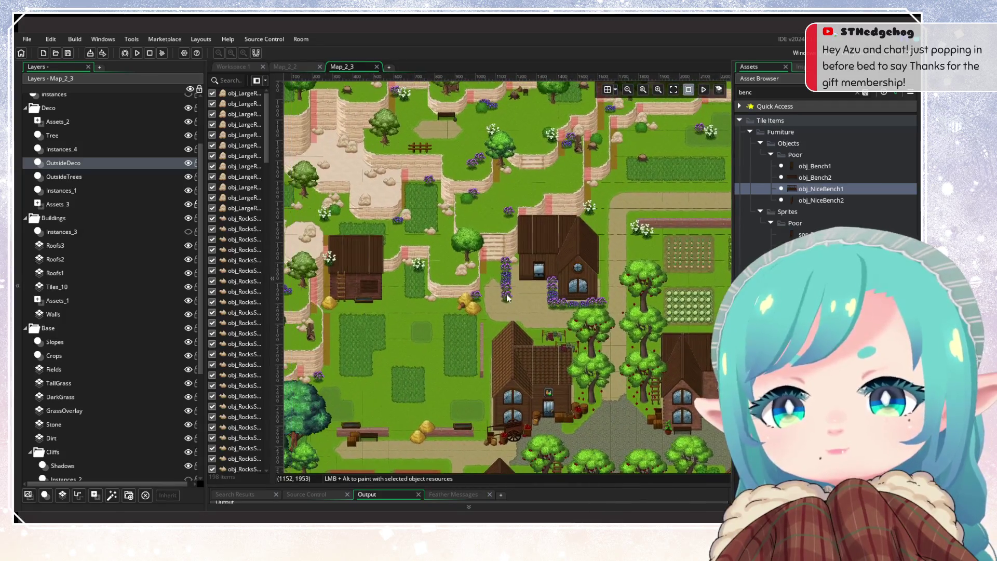
scroll(582, 303, down, 3)
scroll(517, 307, up, 4)
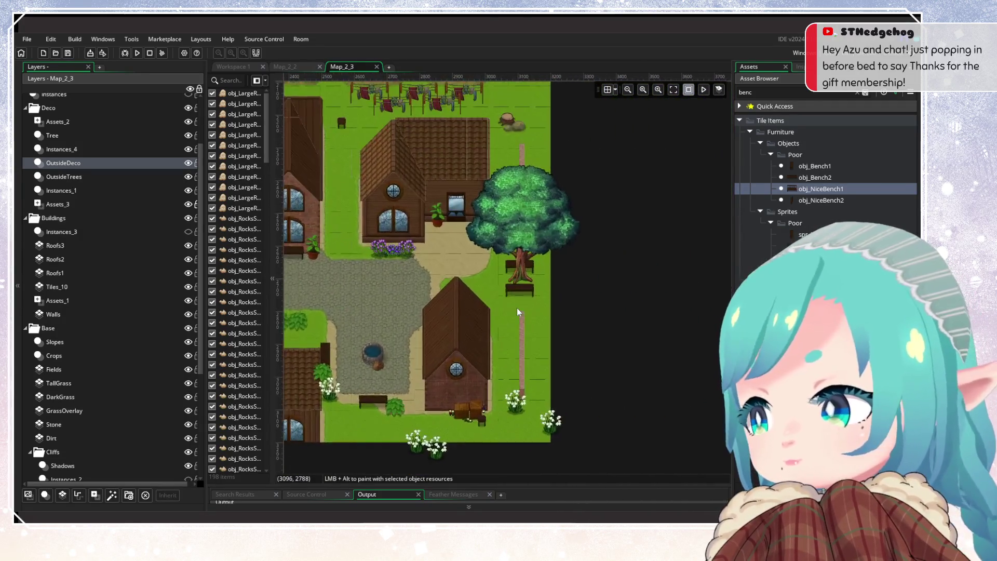
scroll(517, 311, up, 2)
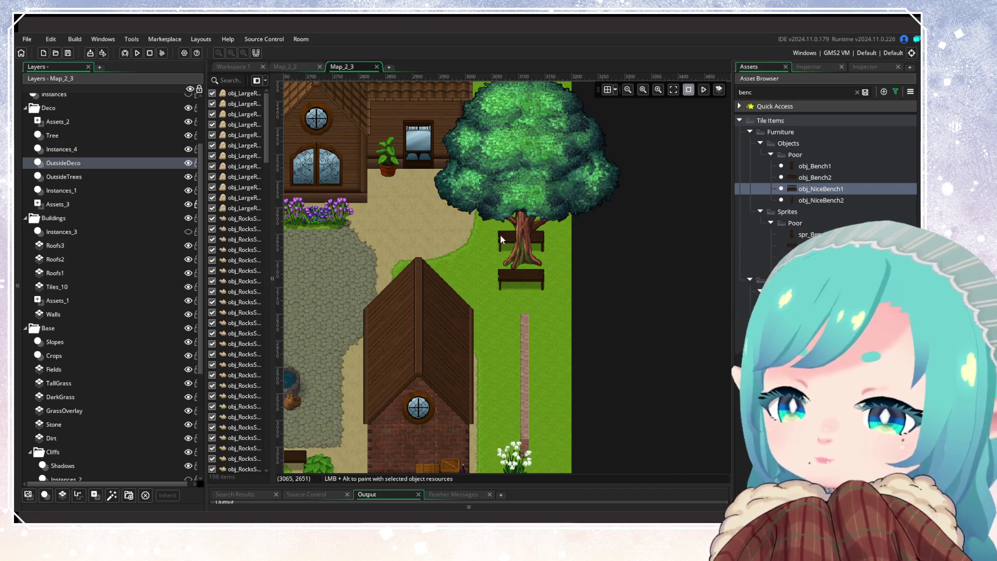
click(530, 279)
drag(530, 278, 532, 285)
click(541, 304)
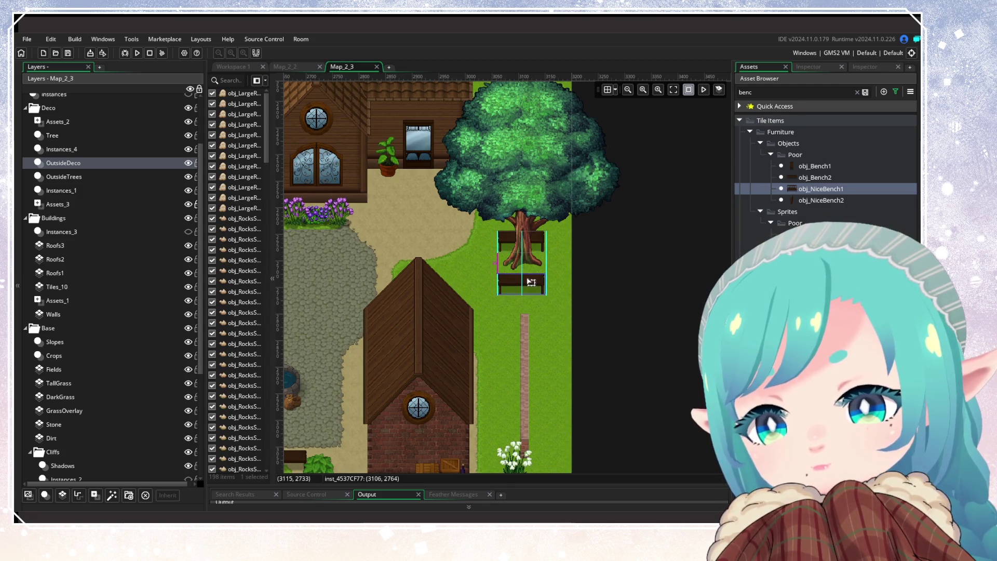
click(857, 92)
Place two crates and a small sack below the lower bench.
scroll(761, 239, down, 3)
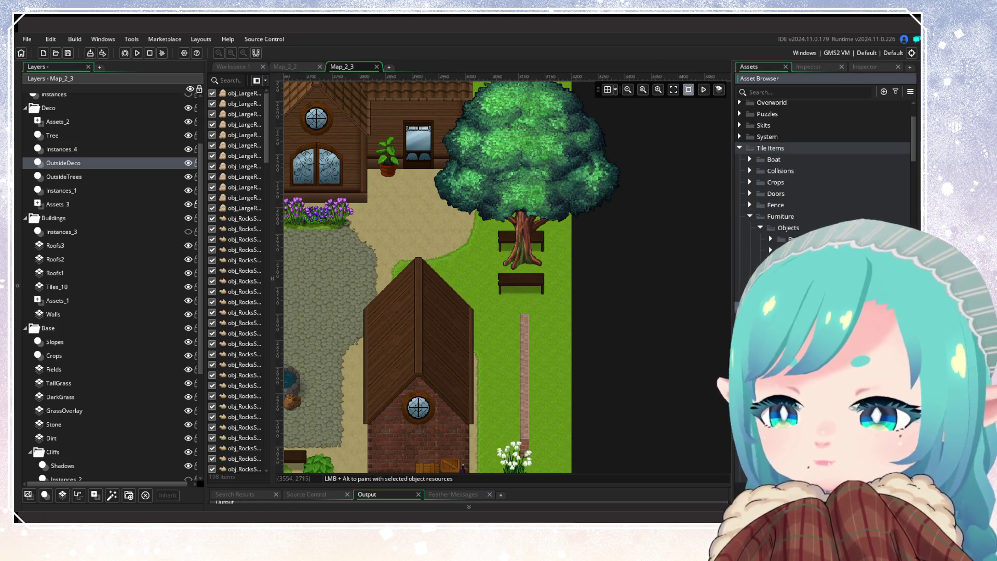
click(762, 229)
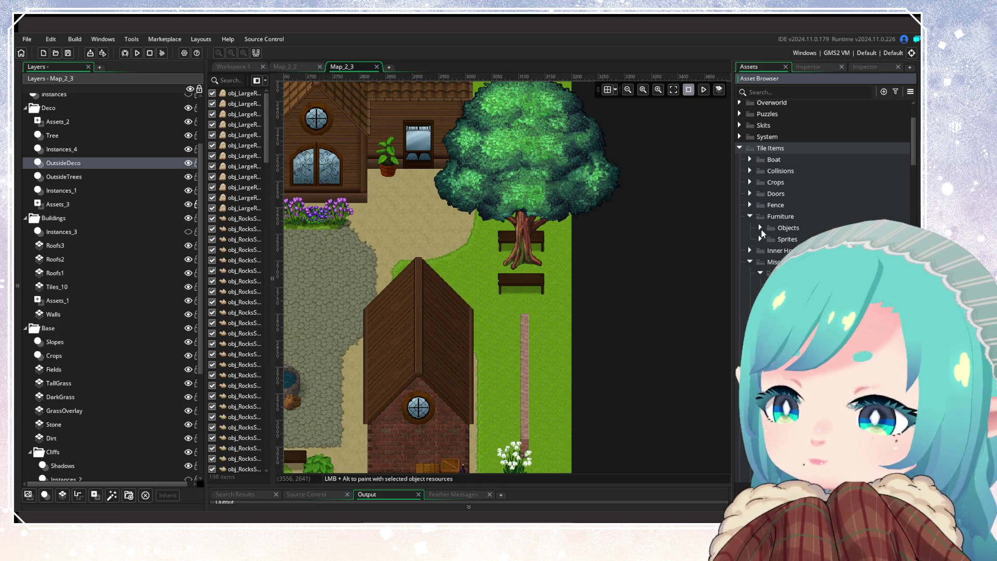
scroll(761, 230, down, 2)
scroll(826, 187, down, 1)
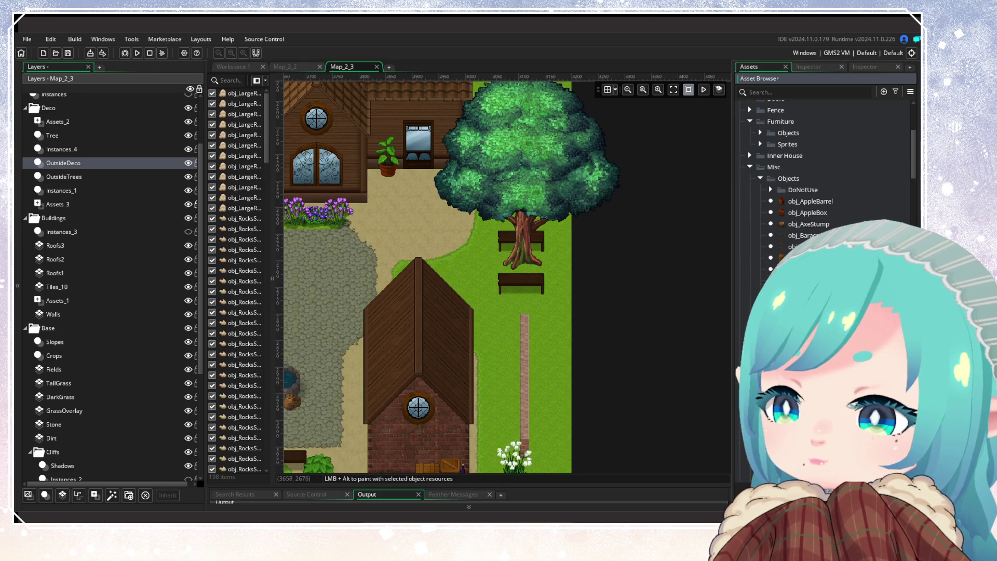
scroll(814, 247, down, 5)
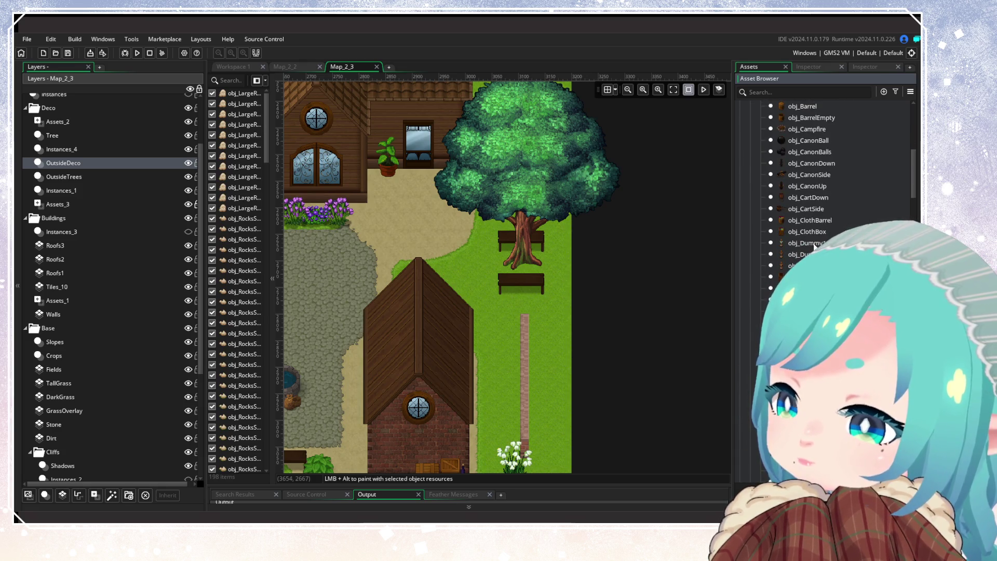
scroll(815, 246, down, 4)
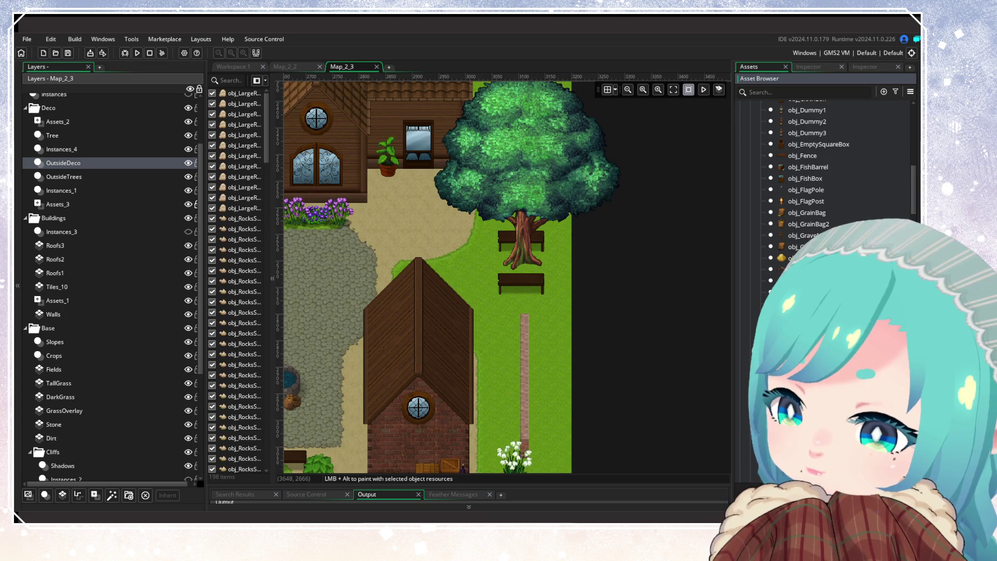
scroll(762, 239, down, 8)
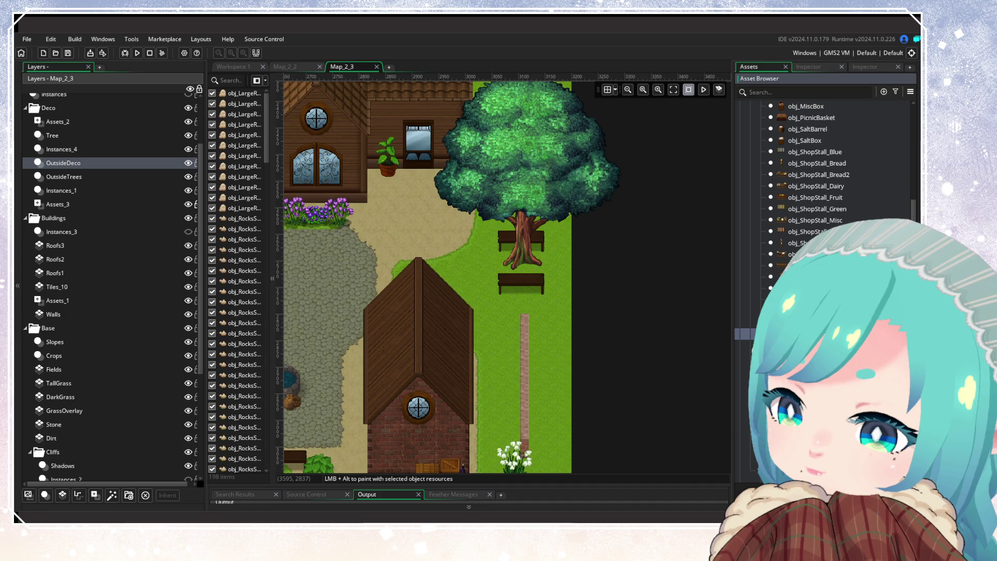
mouse_move(789, 254)
mouse_down()
mouse_move(542, 301)
mouse_move(542, 310)
mouse_up()
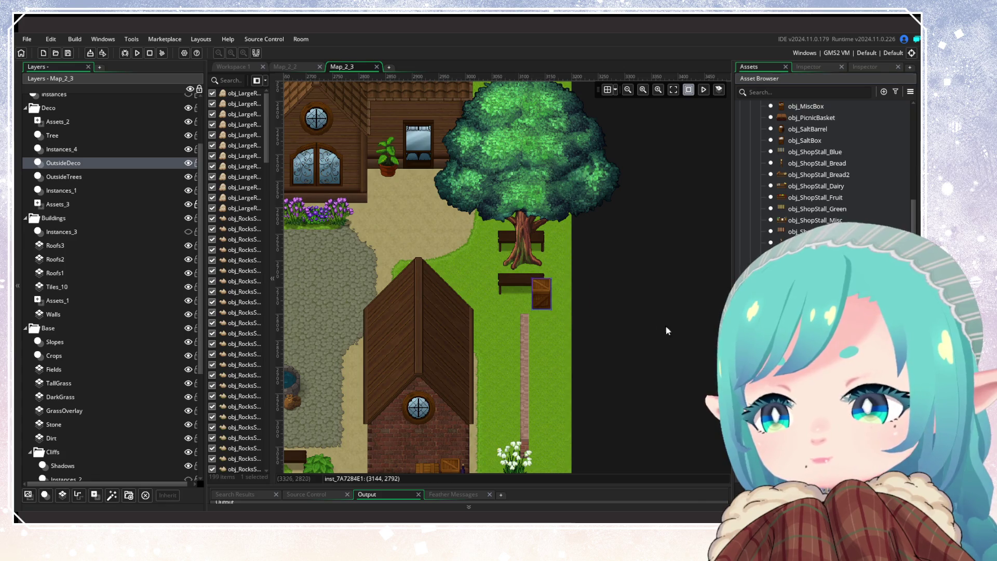
click(804, 330)
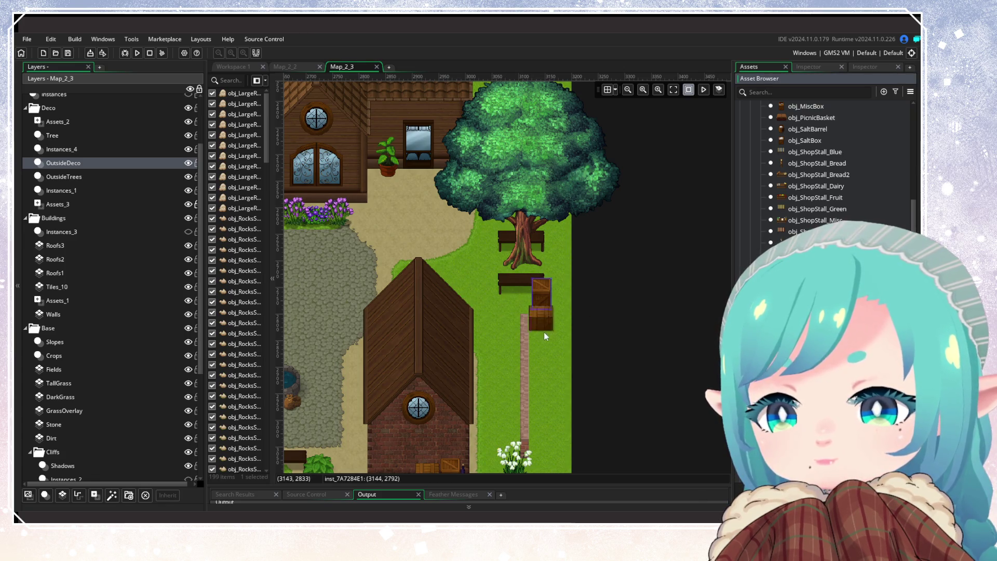
drag(544, 333, 555, 322)
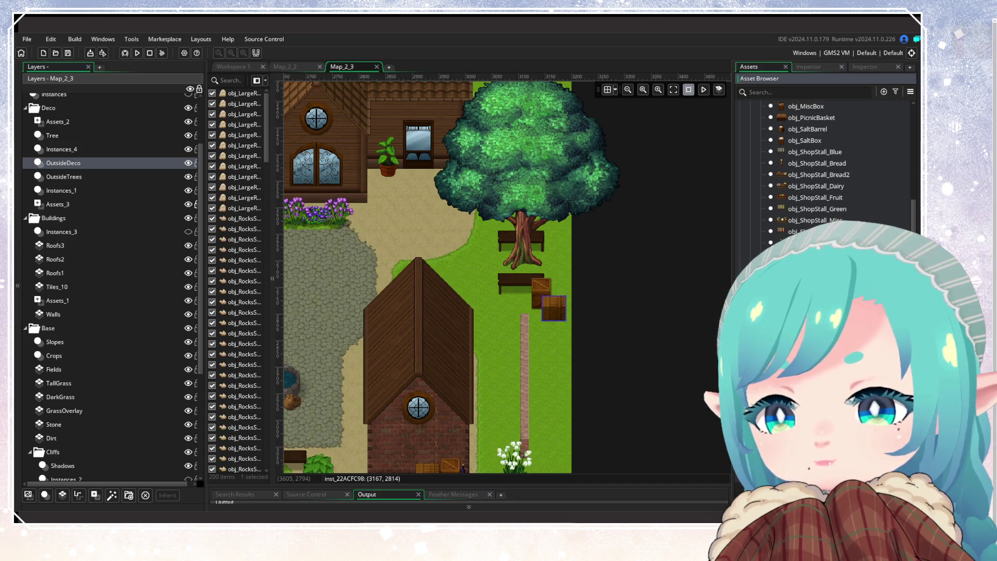
alt+click(537, 319)
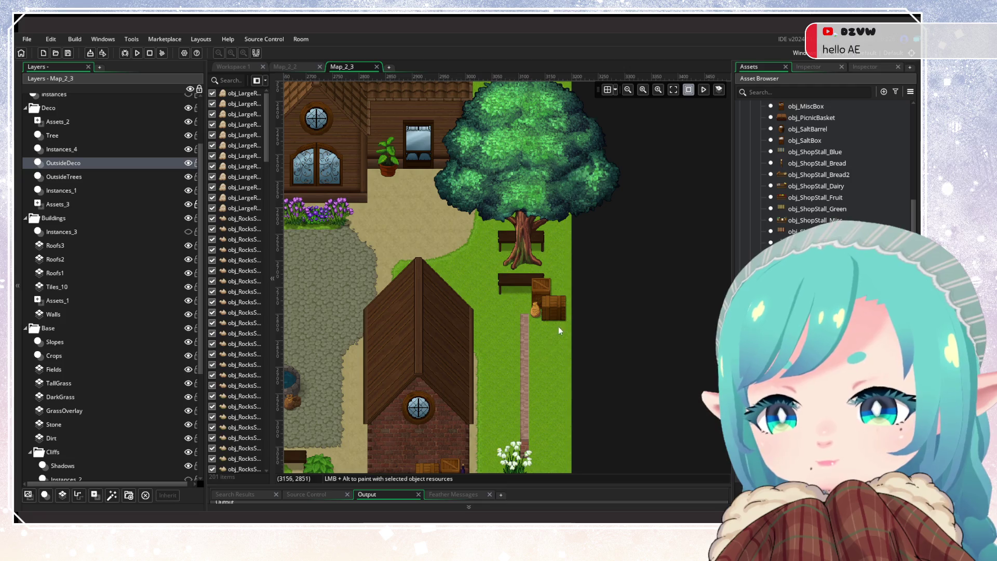
Stack two crates along the house wall and add an apple barrel beside them.
scroll(534, 324, down, 2)
scroll(524, 330, up, 2)
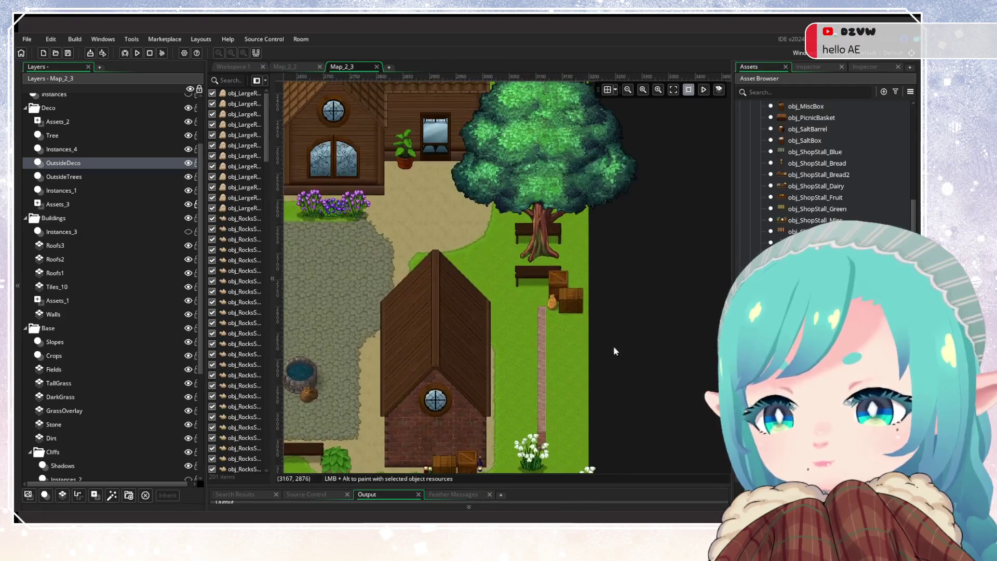
mouse_move(535, 390)
mouse_down()
mouse_move(569, 292)
mouse_move(531, 319)
mouse_up()
scroll(493, 332, up, 1)
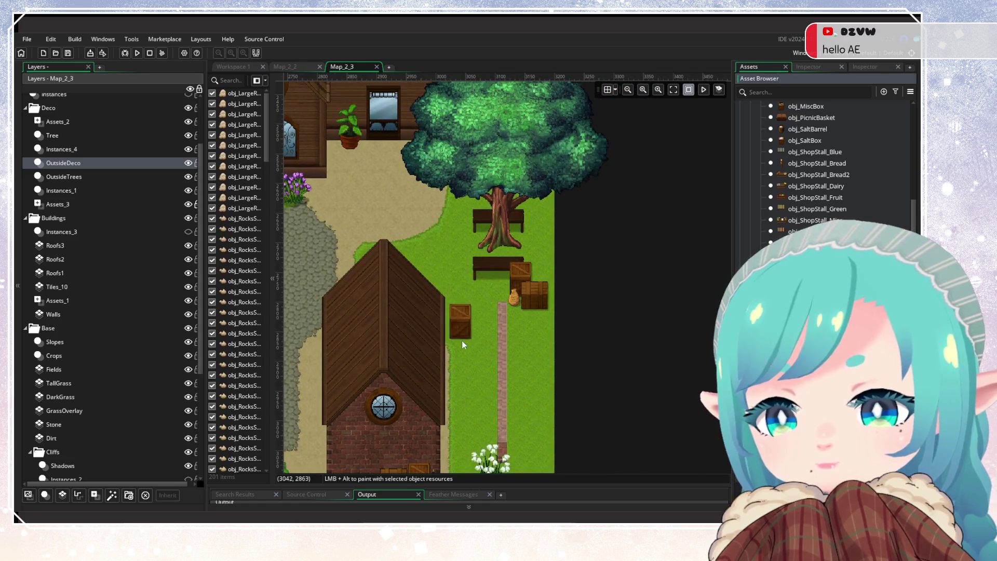
alt+click(457, 338)
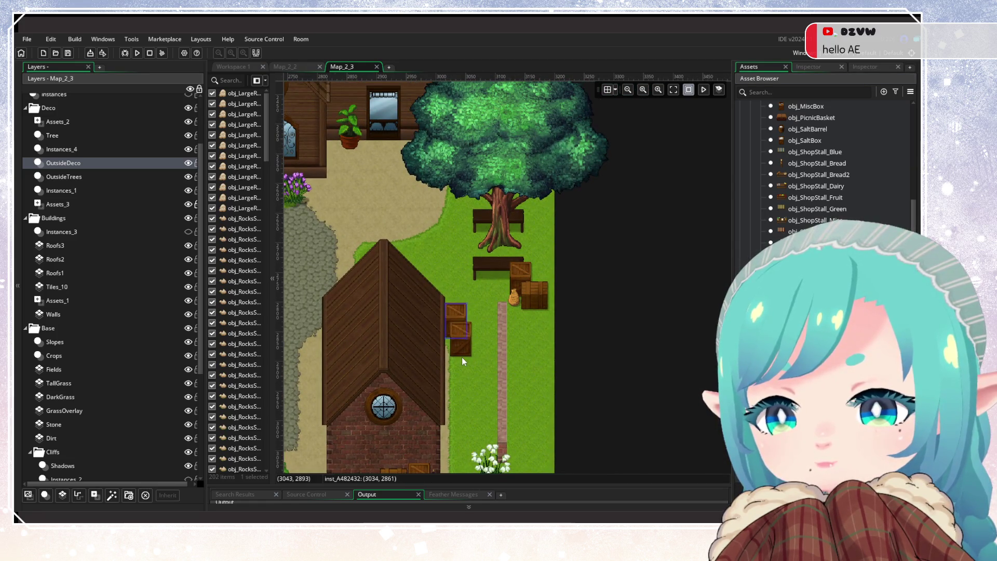
alt+click(463, 362)
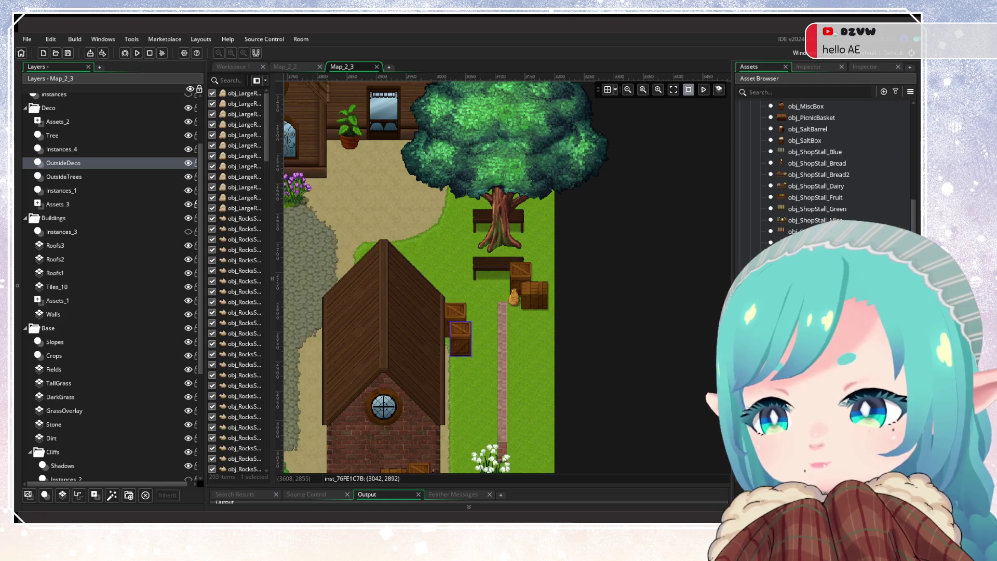
scroll(820, 166, up, 10)
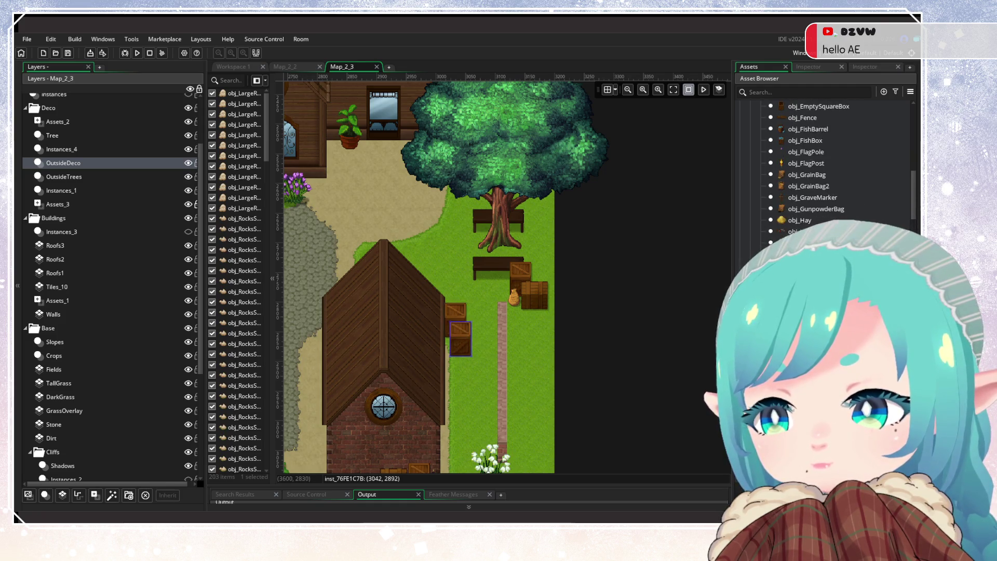
scroll(820, 166, up, 10)
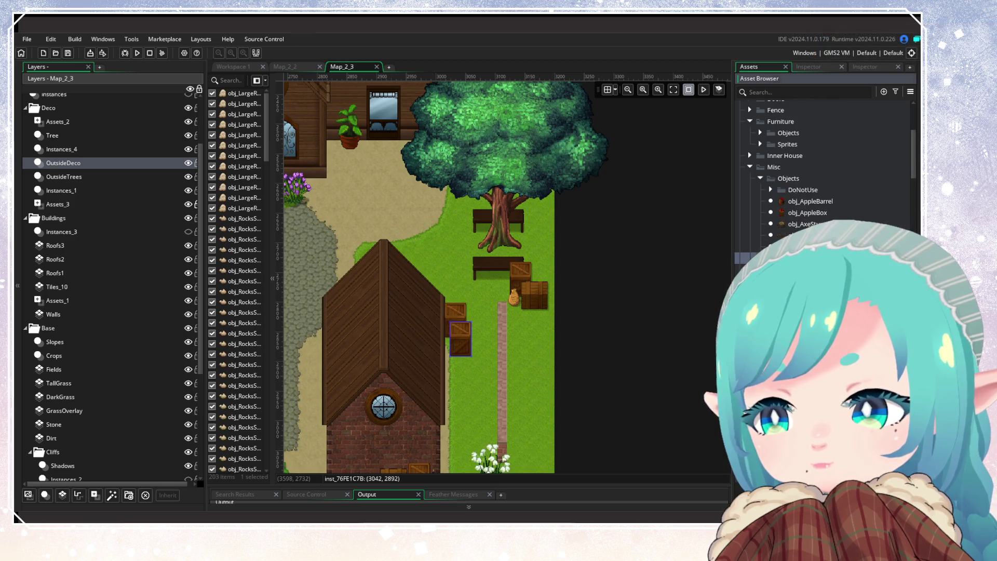
mouse_move(810, 201)
mouse_down()
mouse_move(459, 335)
mouse_move(482, 337)
mouse_move(447, 386)
mouse_up()
scroll(820, 167, down, 5)
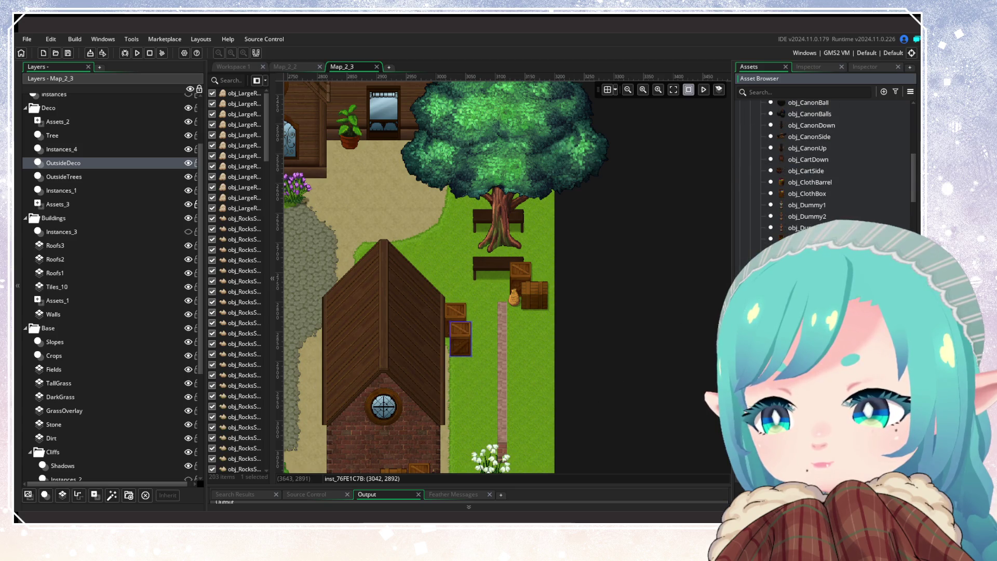
click(568, 362)
scroll(820, 166, up, 3)
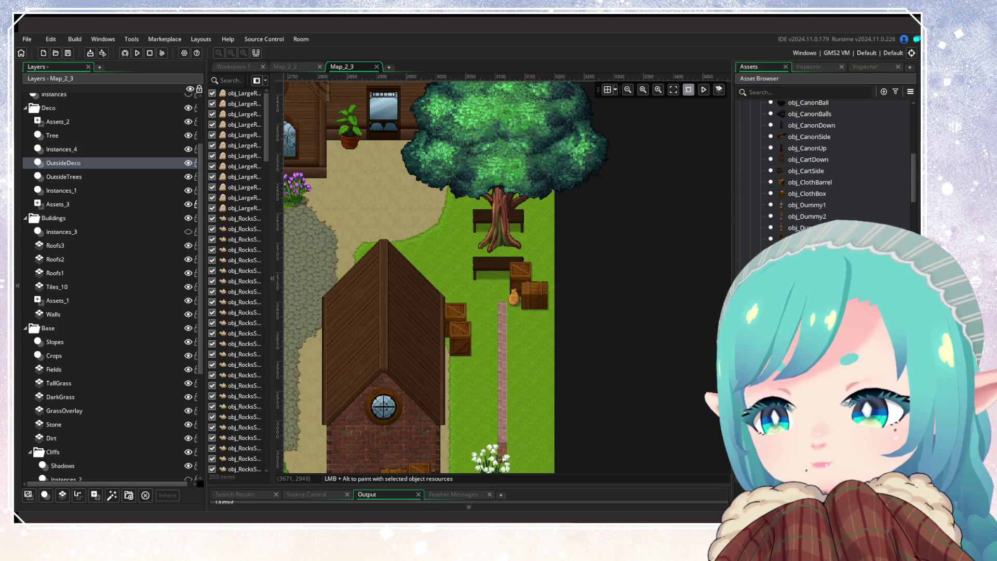
scroll(821, 171, down, 10)
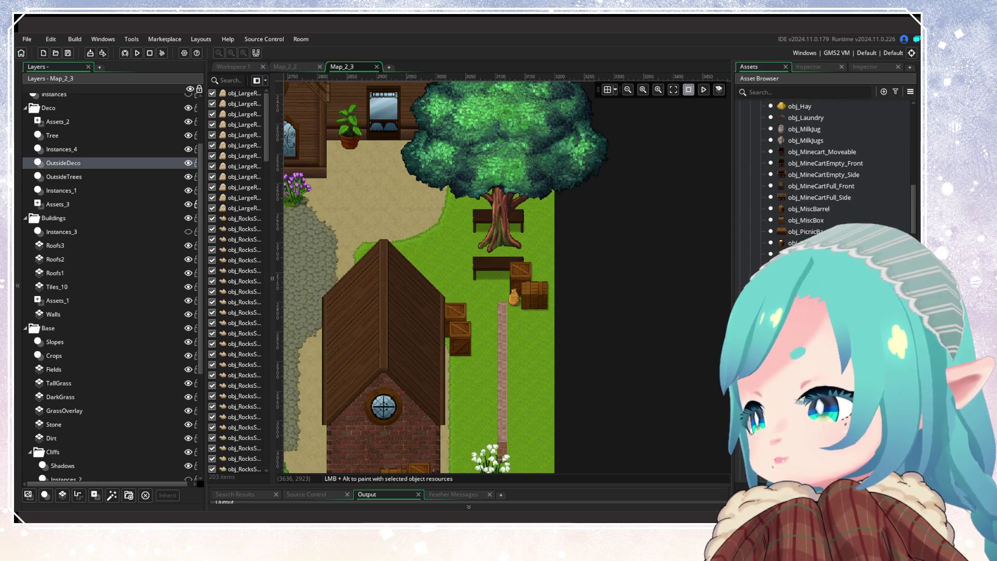
scroll(821, 166, up, 6)
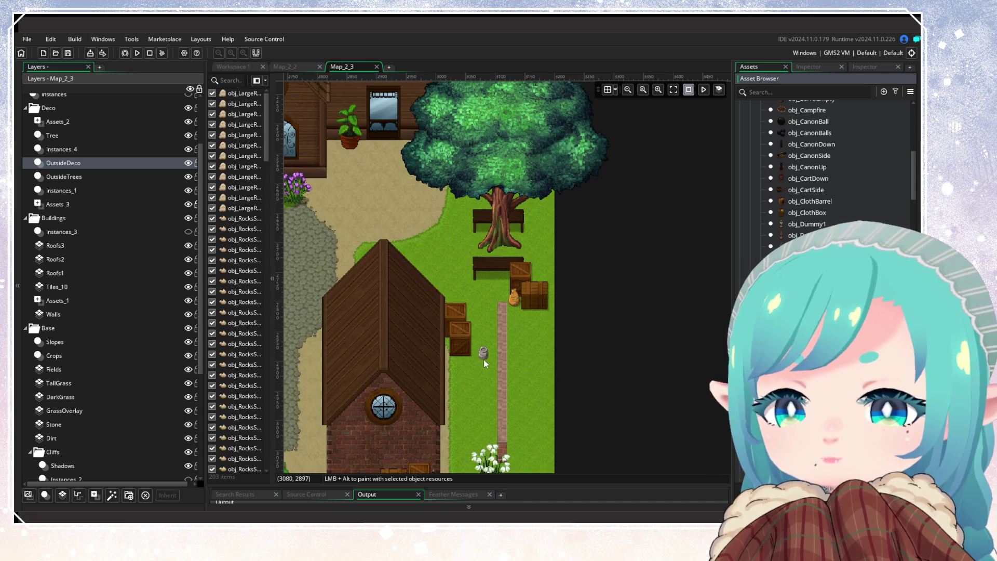
Place three barrels beside the crates and shift the cluster around near the bench.
click(451, 360)
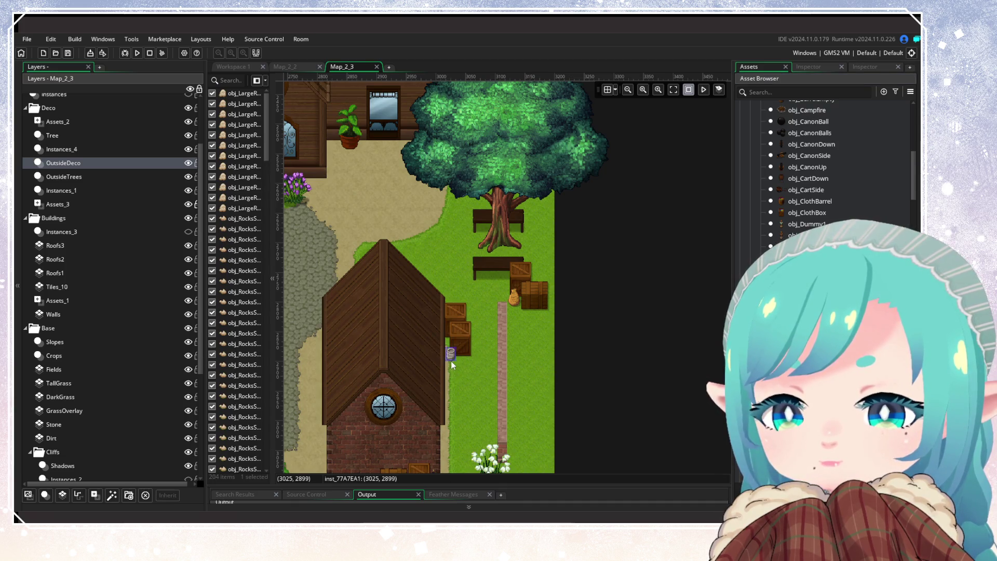
click(521, 316)
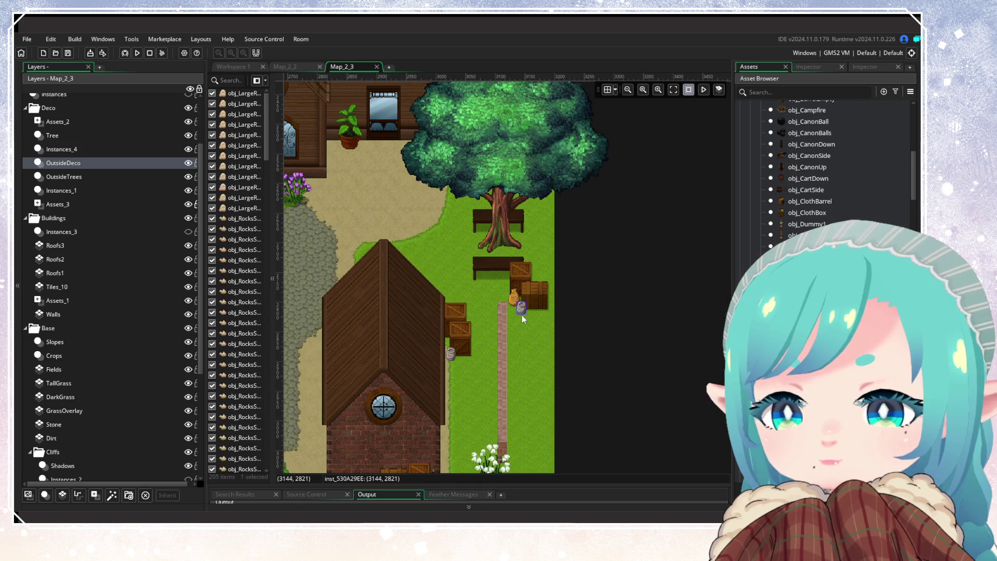
click(524, 336)
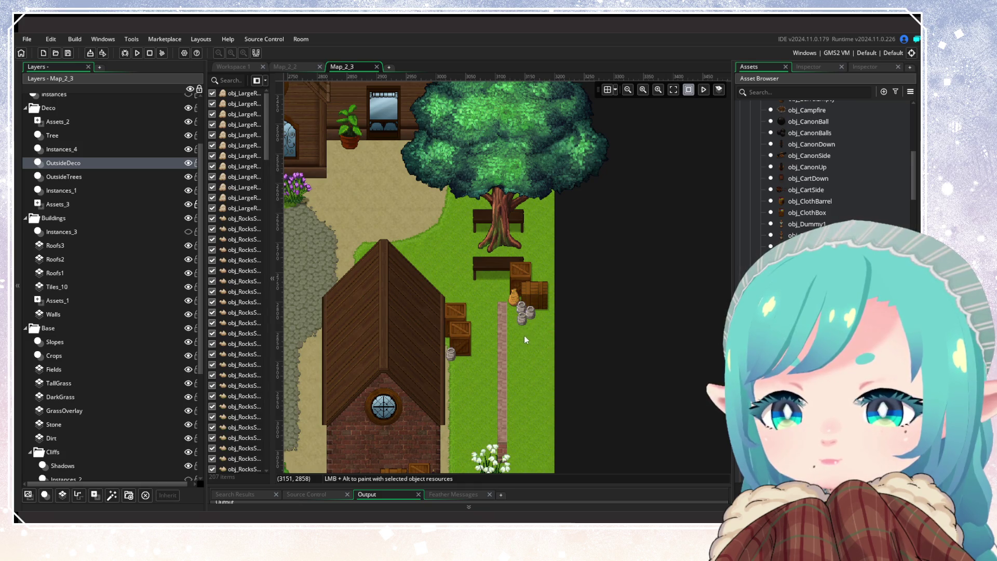
click(555, 342)
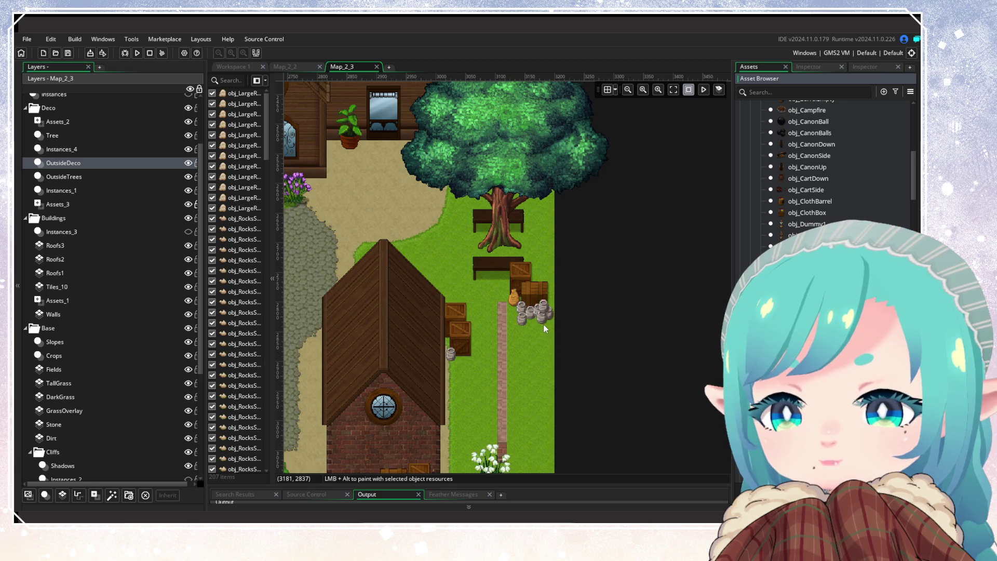
drag(543, 325, 459, 348)
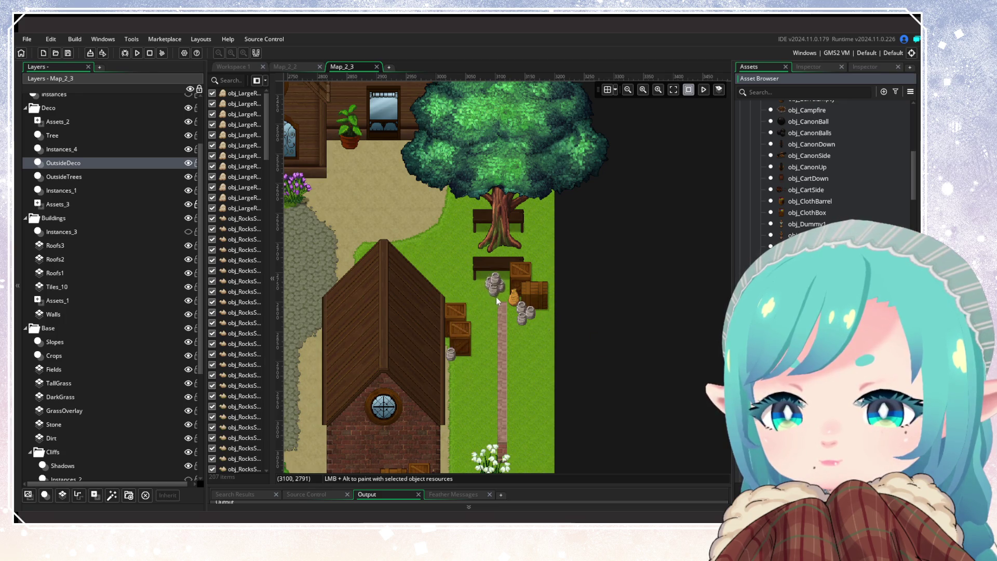
drag(500, 294, 467, 315)
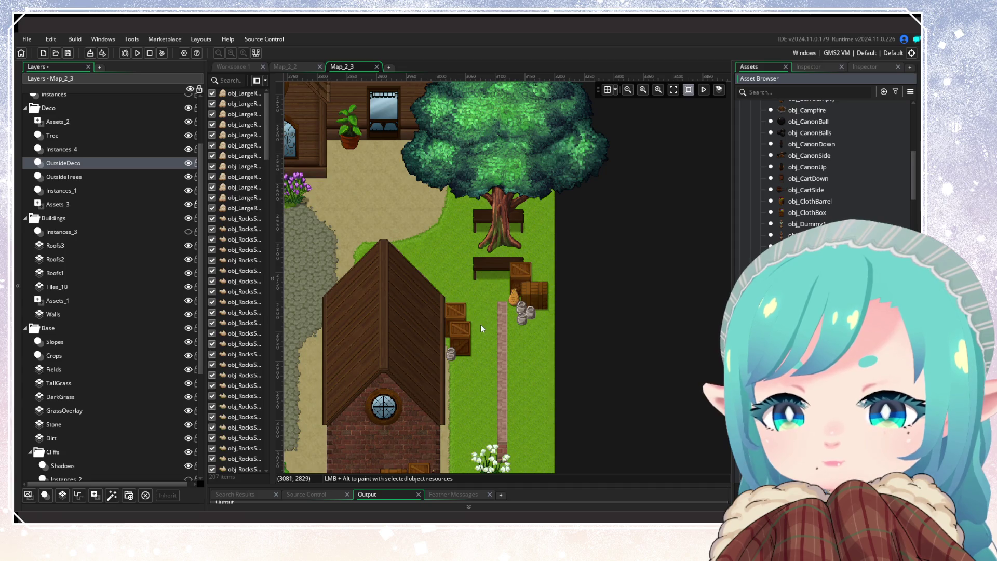
Box-select the three barrels beside the crates and delete them.
scroll(479, 327, down, 2)
drag(548, 355, 566, 338)
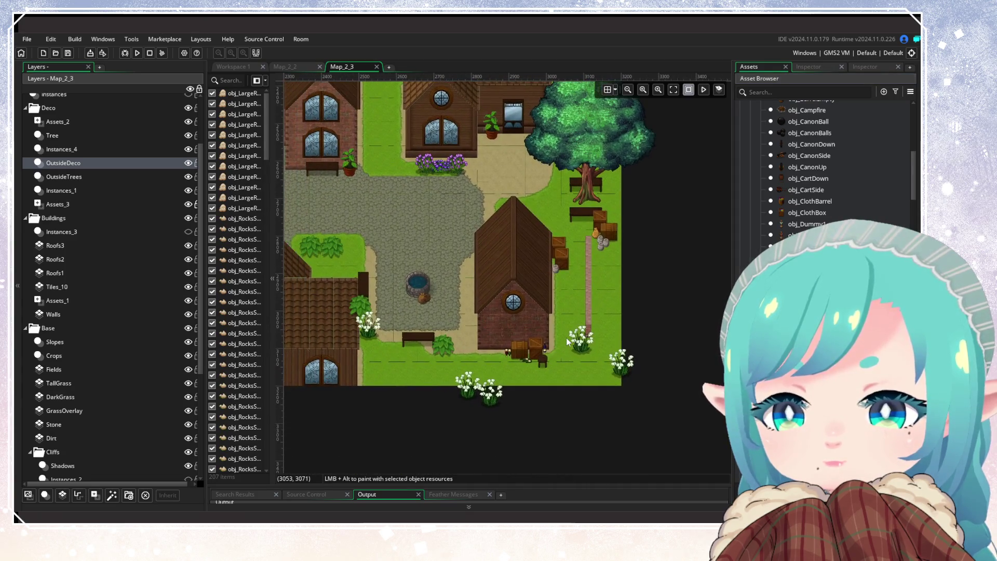
scroll(602, 289, up, 3)
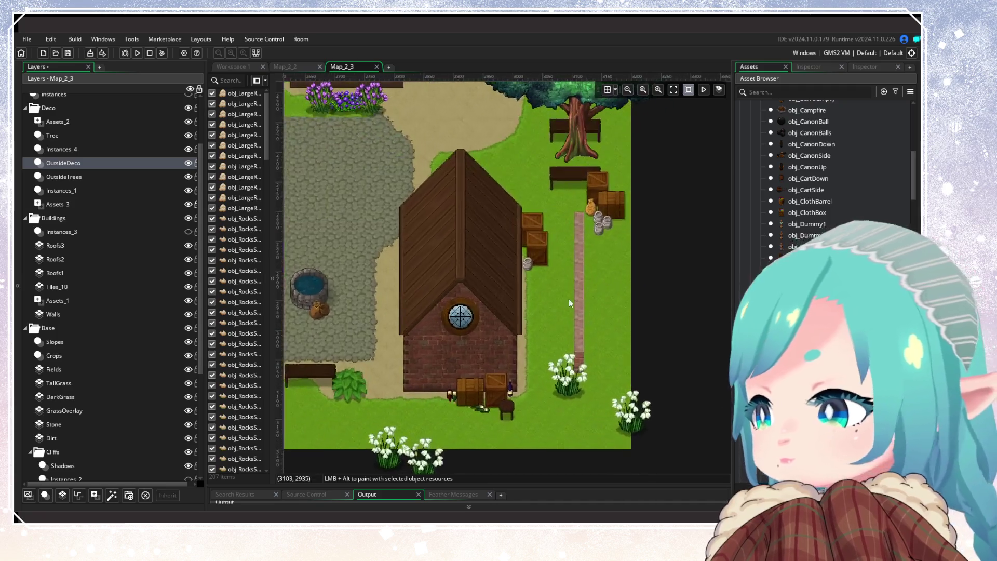
drag(512, 304, 523, 323)
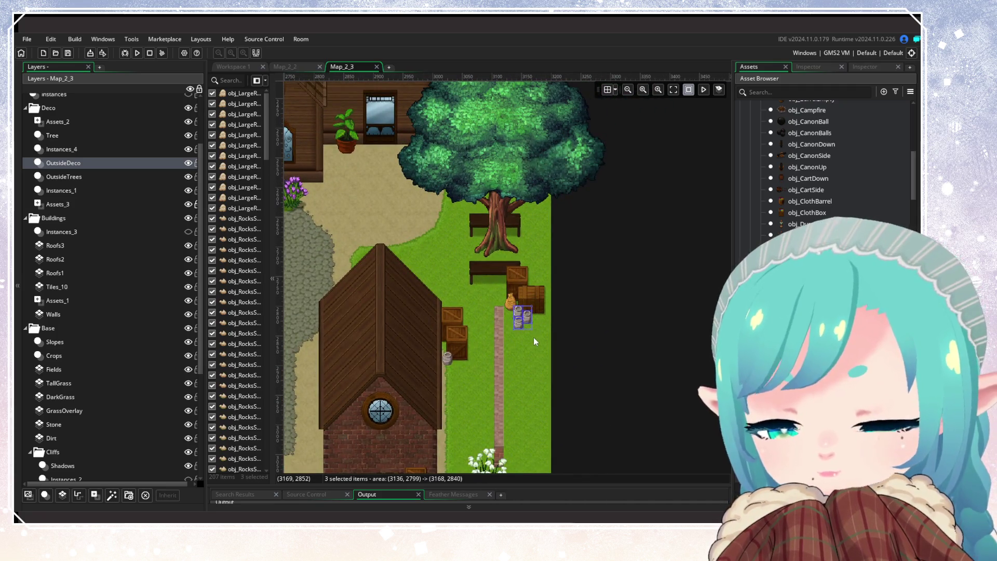
key(Delete)
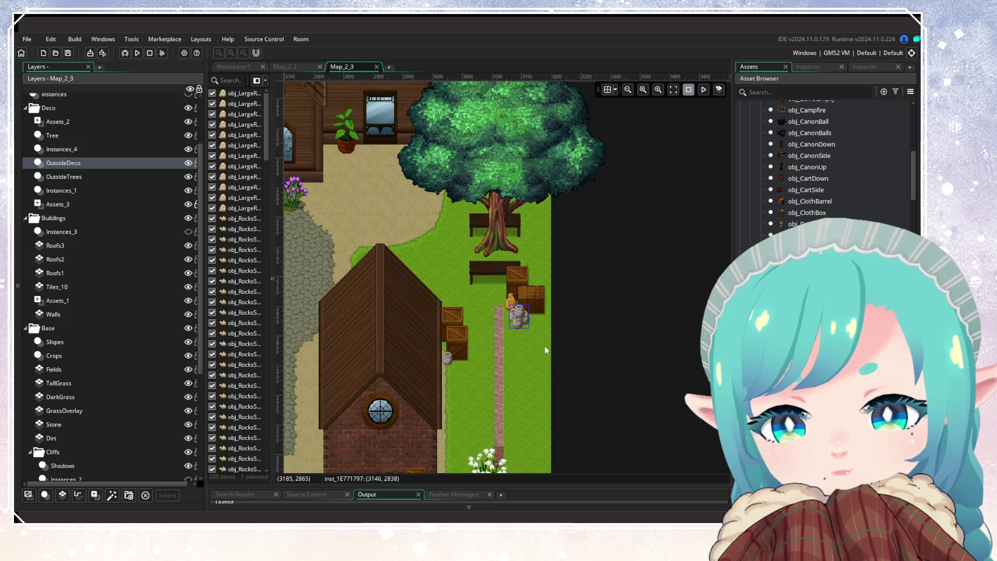
Nudge the small rock slightly lower.
scroll(523, 367, down, 3)
mouse_move(513, 362)
mouse_down()
mouse_move(604, 350)
mouse_move(497, 431)
mouse_up()
drag(578, 379, 568, 391)
scroll(549, 338, down, 3)
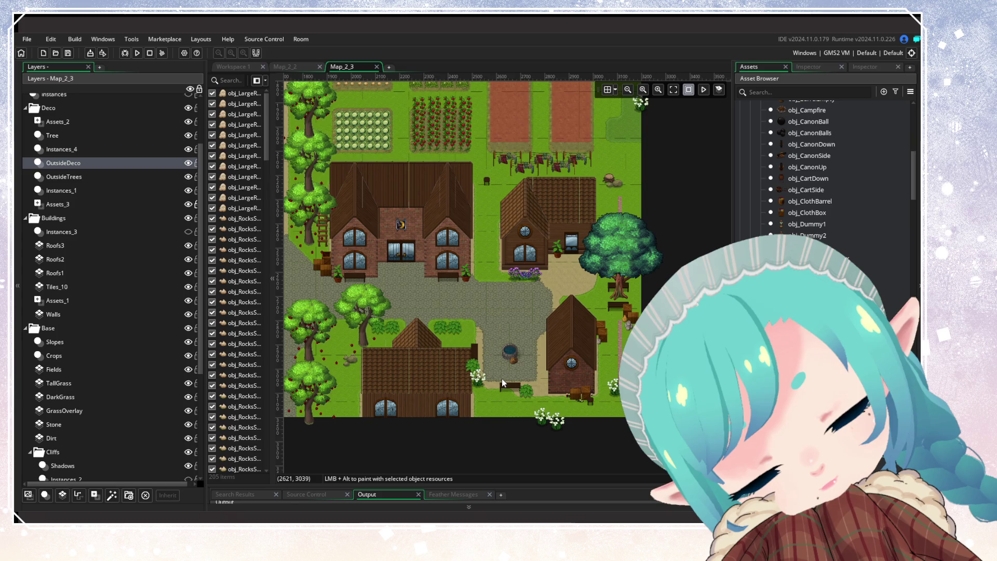
drag(446, 239, 469, 278)
scroll(469, 278, down, 5)
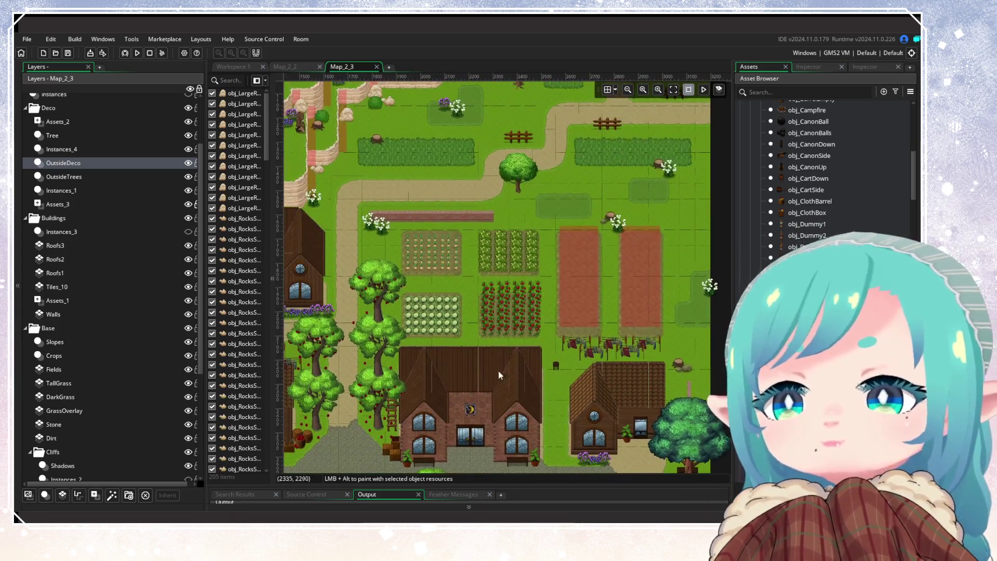
scroll(591, 296, up, 3)
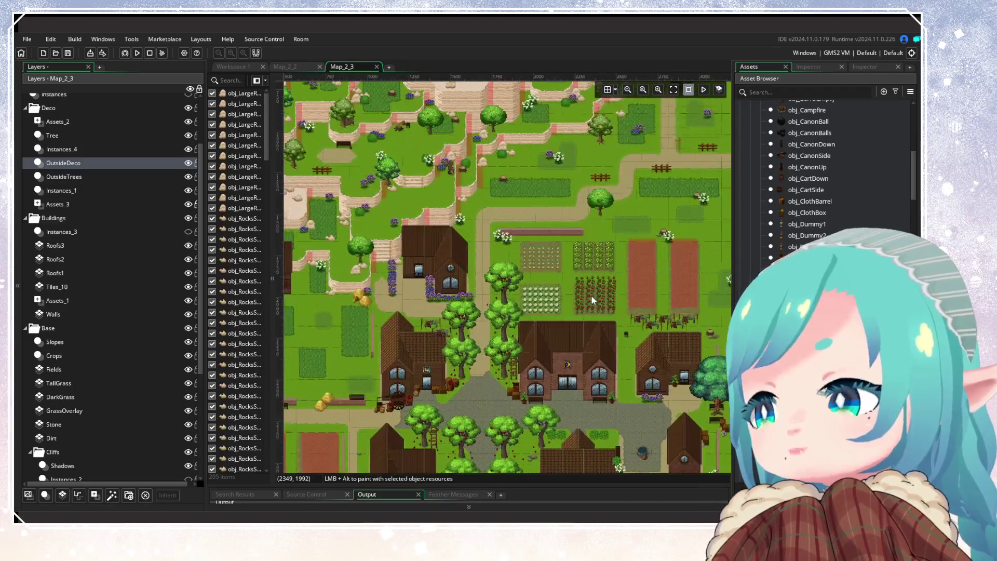
mouse_move(583, 335)
mouse_down()
mouse_move(578, 254)
mouse_move(543, 294)
mouse_up()
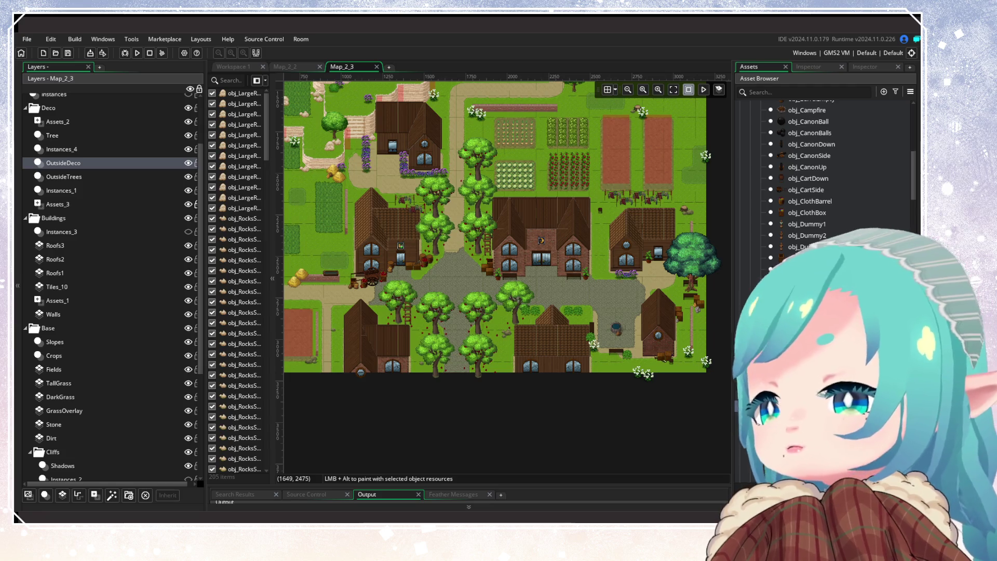
drag(448, 307, 457, 326)
mouse_move(470, 238)
mouse_down()
mouse_move(459, 369)
mouse_move(497, 447)
mouse_move(434, 360)
mouse_move(397, 279)
mouse_move(460, 260)
mouse_up()
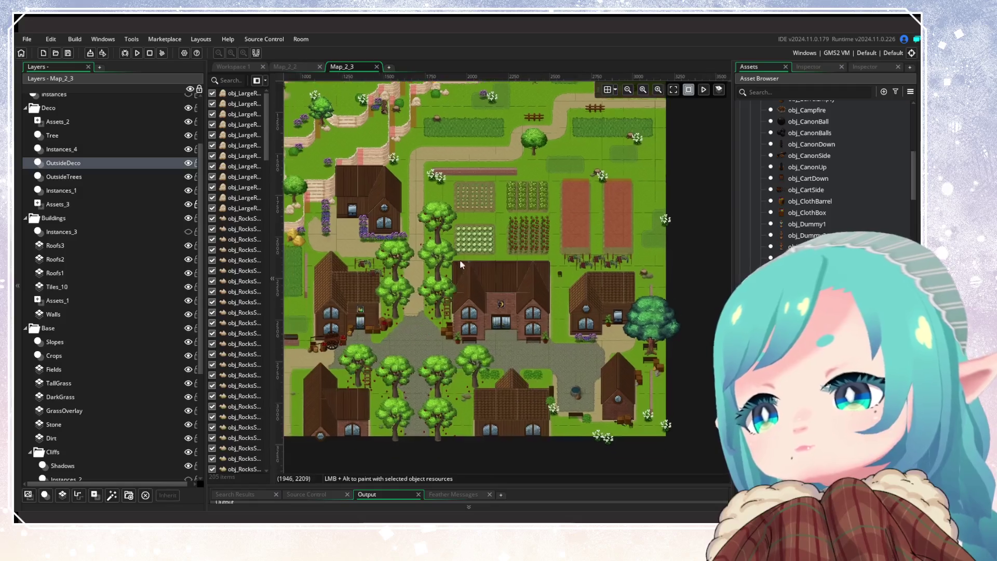
scroll(595, 260, up, 2)
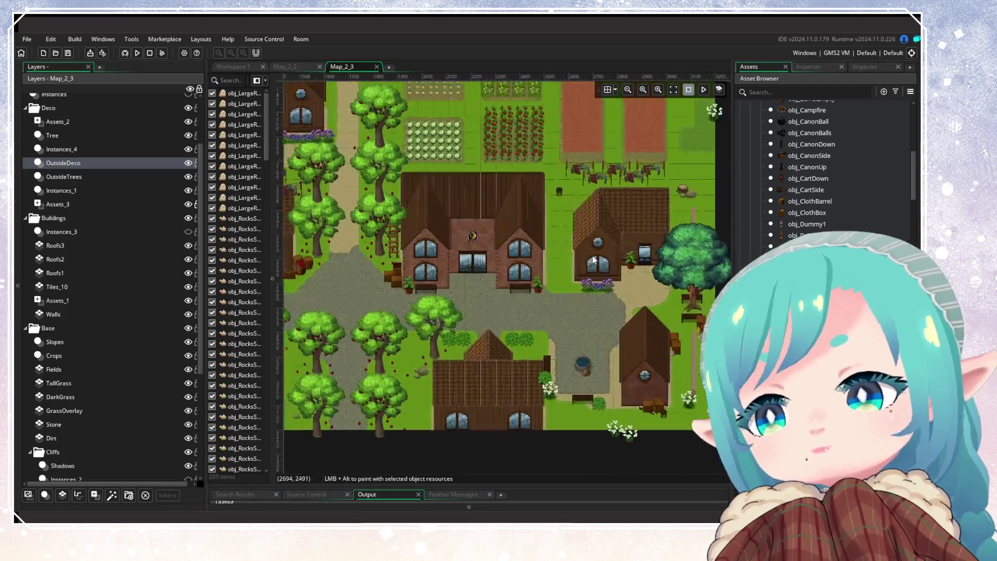
Drop an obj_CartDown cart in the gap between the large brick house and its neighbour.
scroll(595, 260, up, 2)
scroll(826, 166, up, 3)
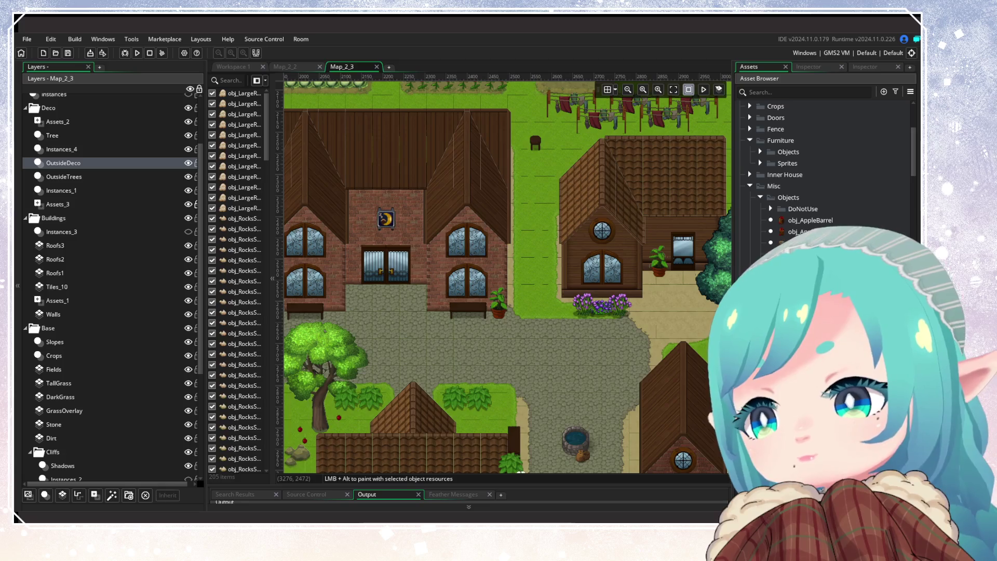
scroll(825, 166, down, 3)
scroll(491, 295, left, 10)
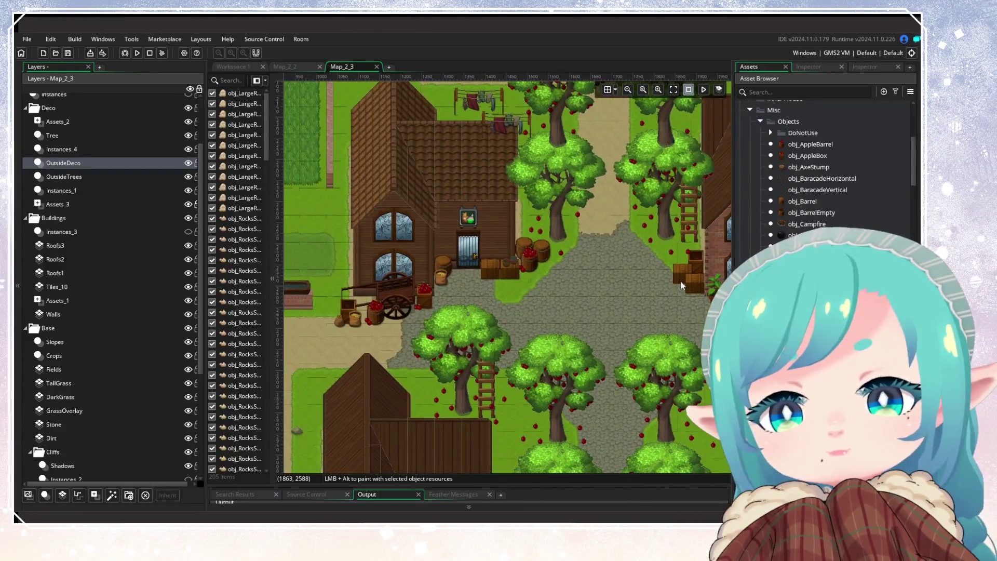
scroll(682, 285, right, 15)
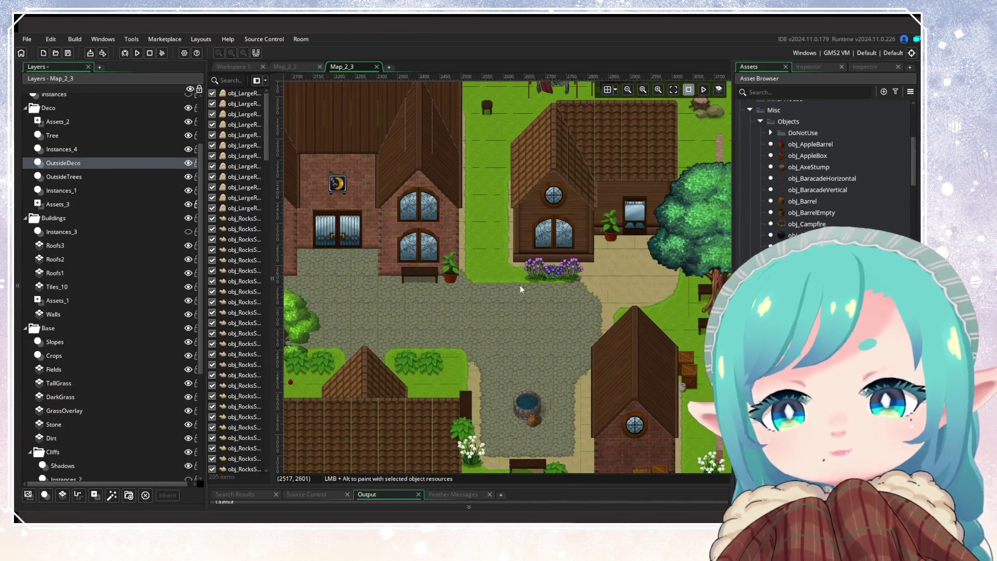
scroll(810, 312, down, 3)
scroll(825, 166, down, 3)
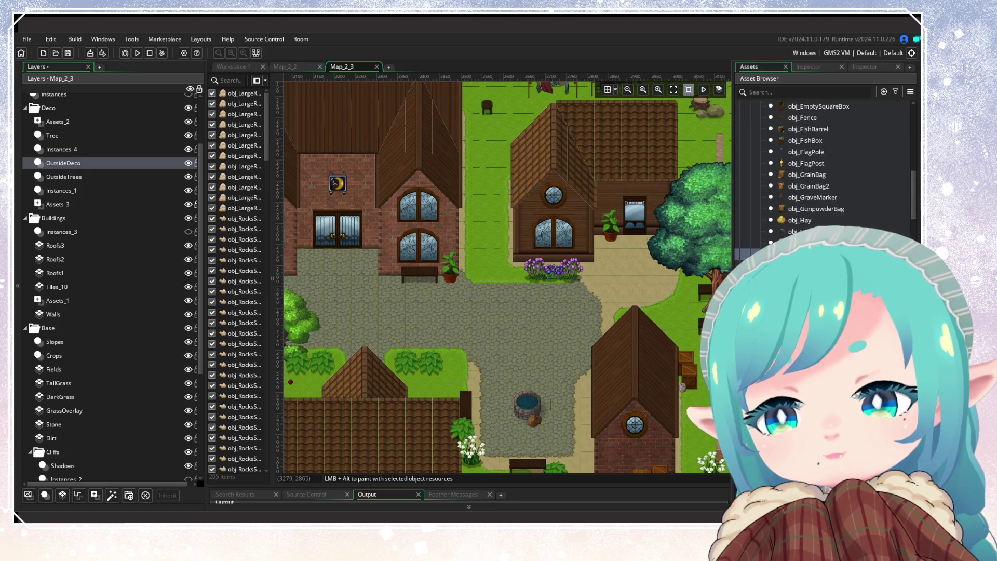
scroll(826, 166, up, 3)
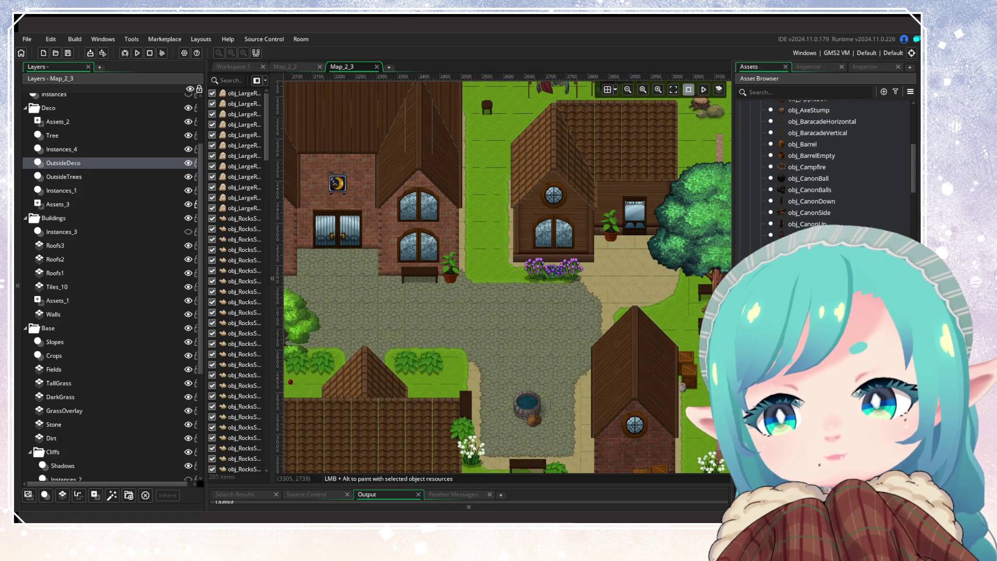
mouse_move(779, 235)
mouse_down()
mouse_move(486, 271)
mouse_move(481, 225)
mouse_move(484, 265)
mouse_move(483, 254)
mouse_up()
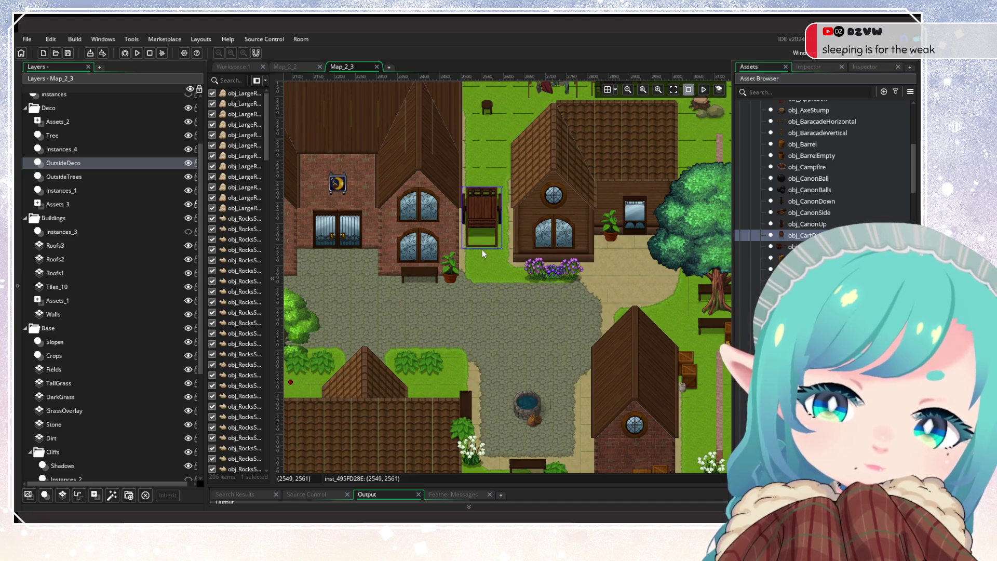
Bring the orchard beside the big house into view and select the new cart.
scroll(509, 270, down, 2)
scroll(507, 271, up, 3)
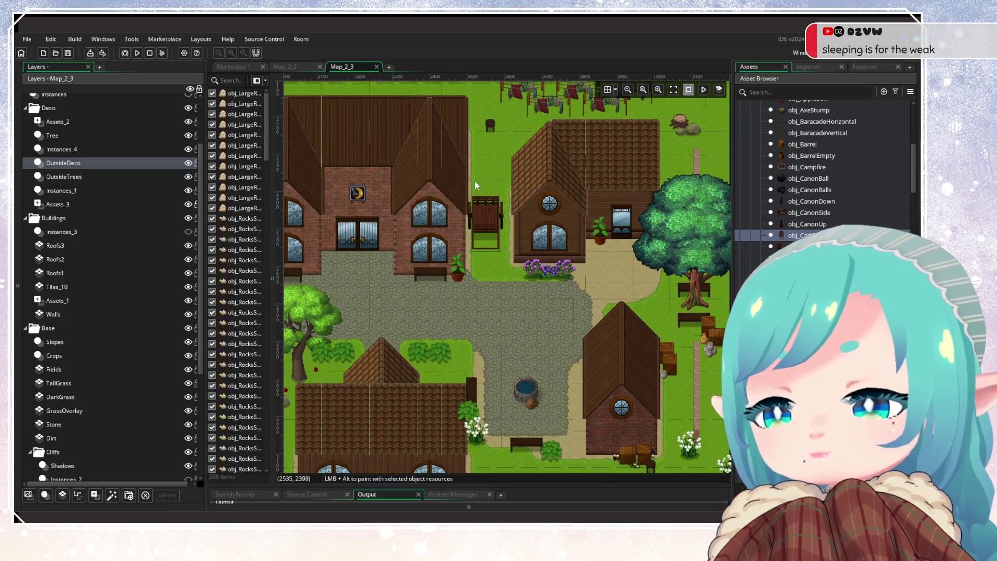
mouse_move(509, 227)
mouse_down()
mouse_move(658, 263)
mouse_move(700, 256)
mouse_move(645, 278)
mouse_move(681, 269)
mouse_move(519, 304)
mouse_move(479, 343)
mouse_up()
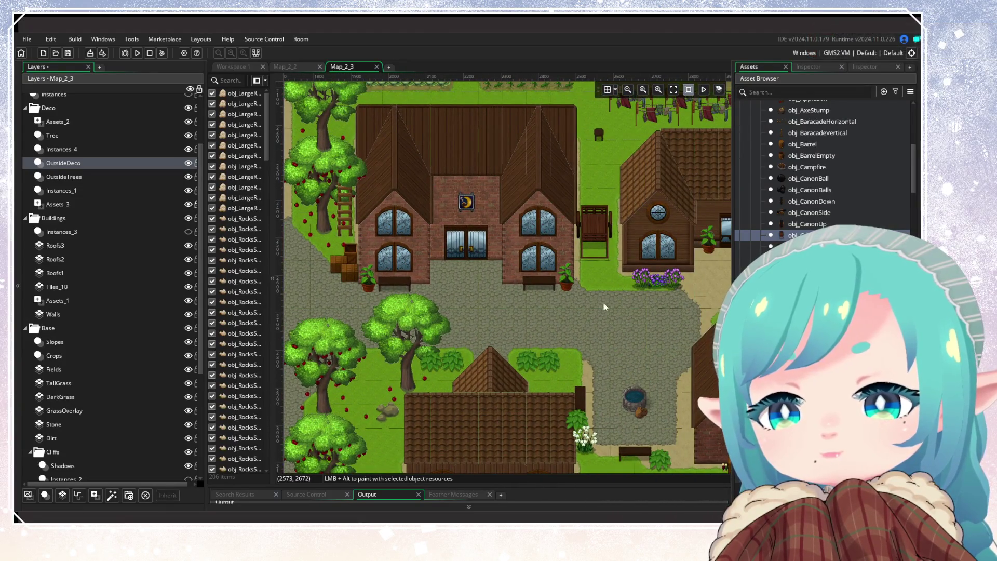
scroll(538, 343, up, 1)
scroll(537, 341, down, 3)
click(539, 314)
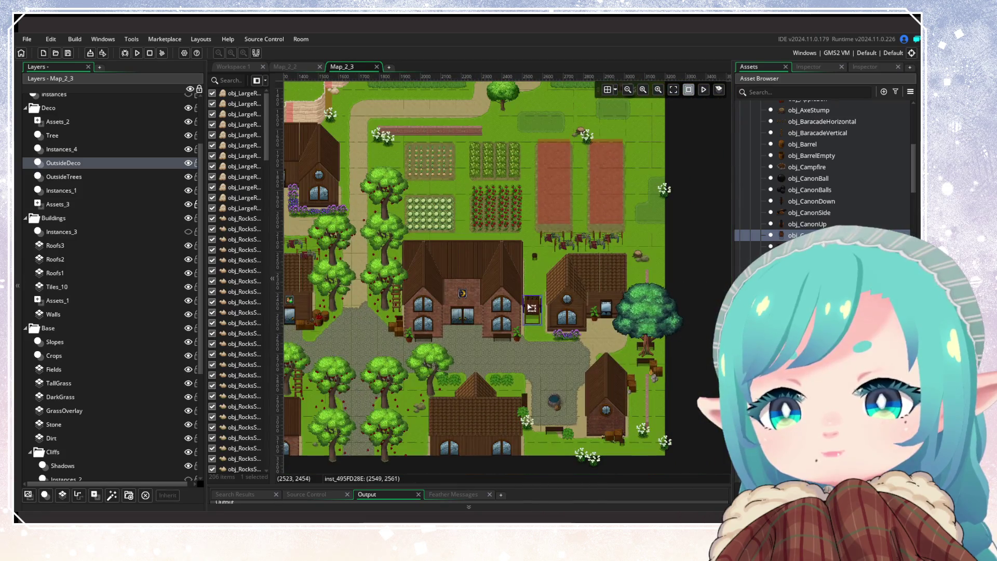
Delete the selected cart and make OutsideDeco the active layer again.
key(Delete)
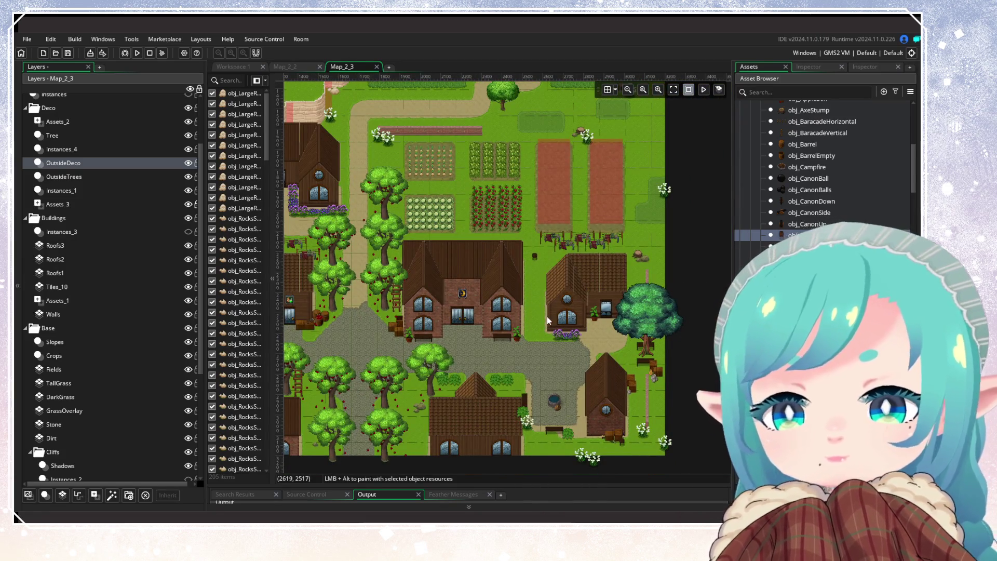
scroll(547, 316, up, 1)
scroll(547, 316, up, 5)
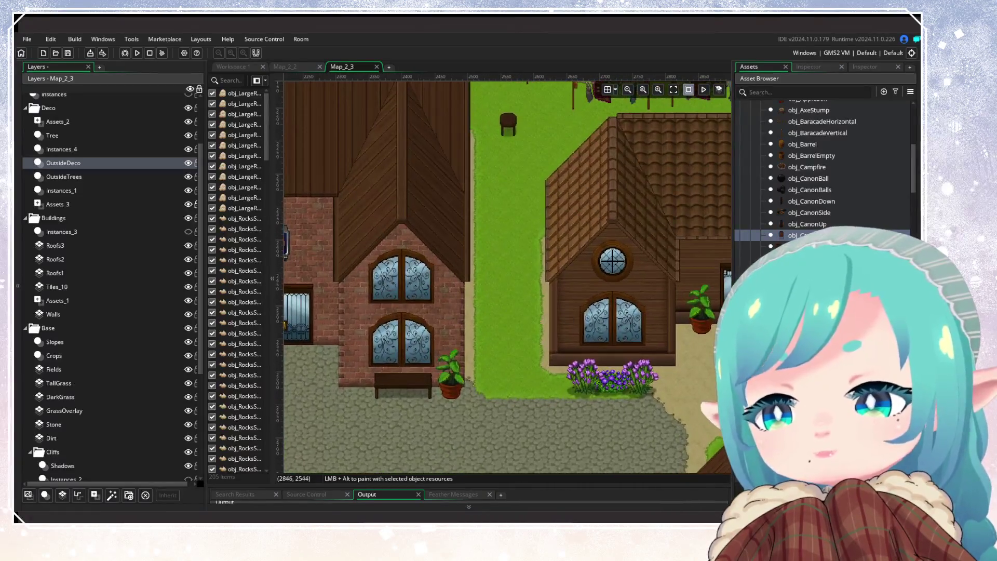
scroll(826, 171, down, 3)
scroll(826, 172, down, 3)
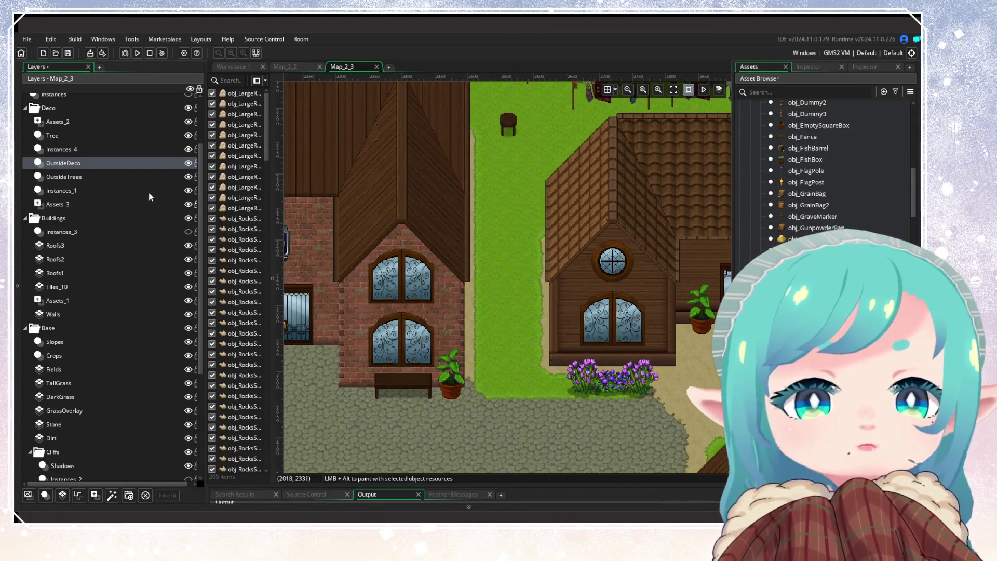
click(91, 171)
click(93, 163)
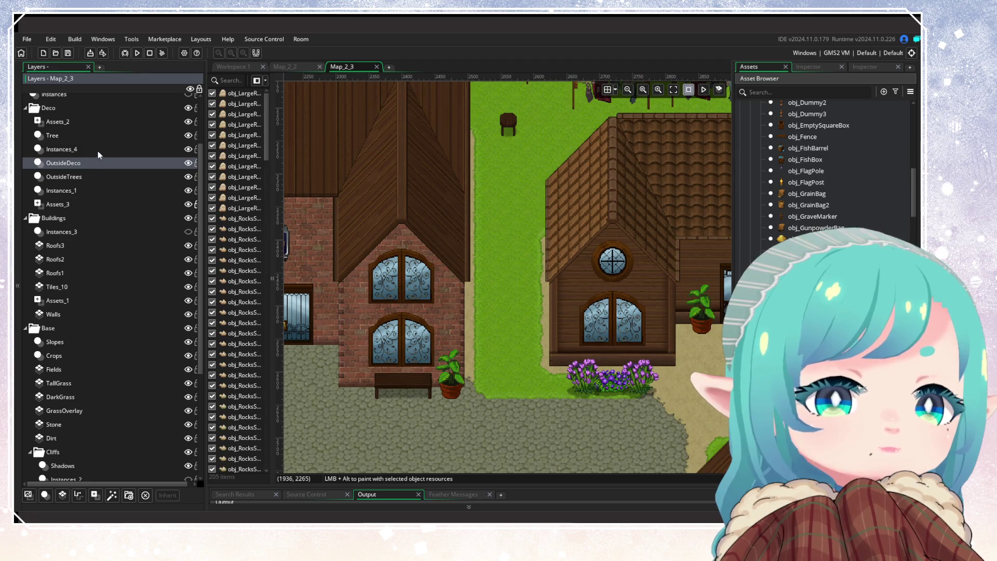
Filter the Asset Browser to objects and pick an outside decoration object to paint.
click(896, 92)
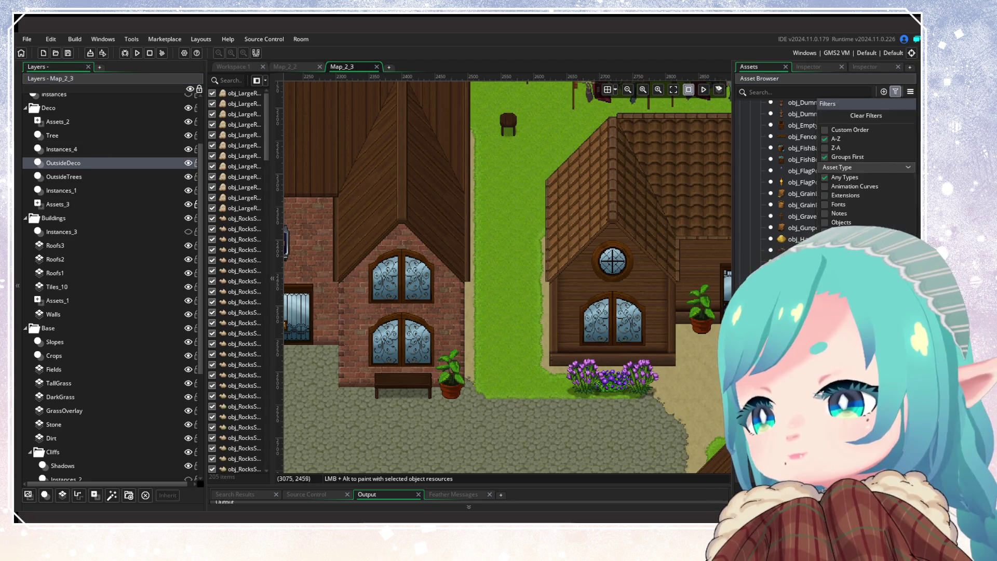
click(825, 222)
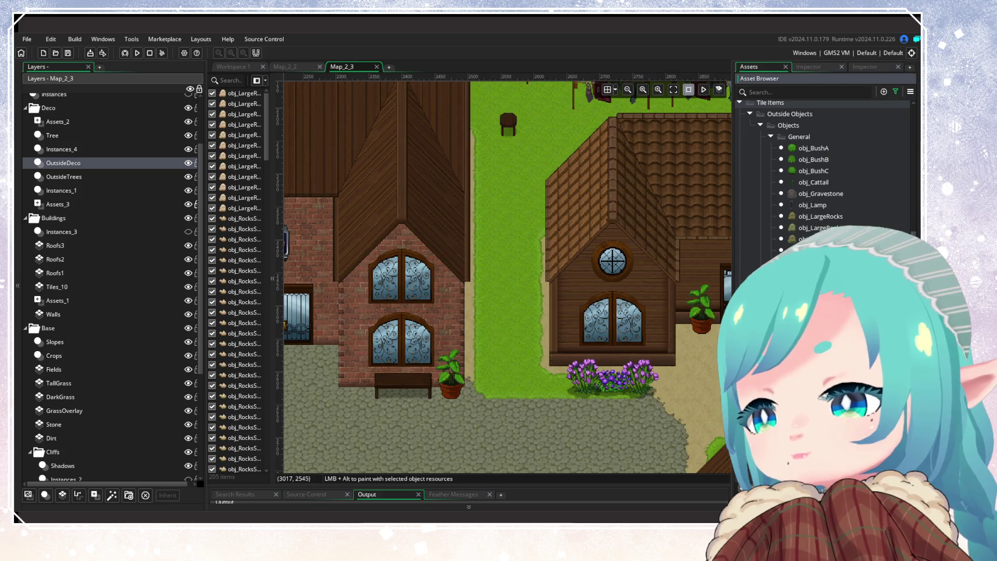
scroll(826, 171, down, 5)
click(812, 144)
scroll(826, 172, down, 3)
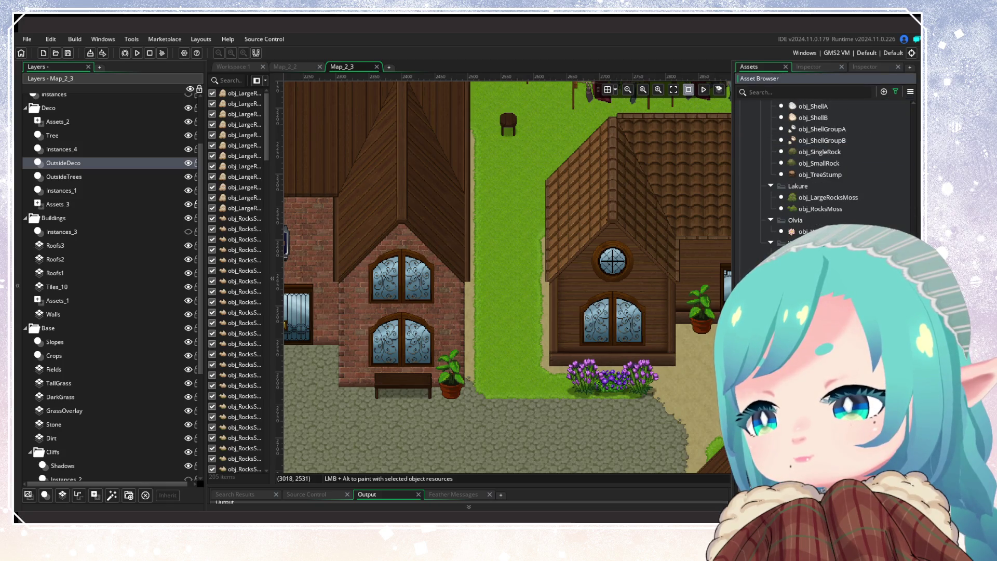
Paint five purple flower clumps on the grass strip between the houses.
alt+click(488, 235)
alt+click(501, 244)
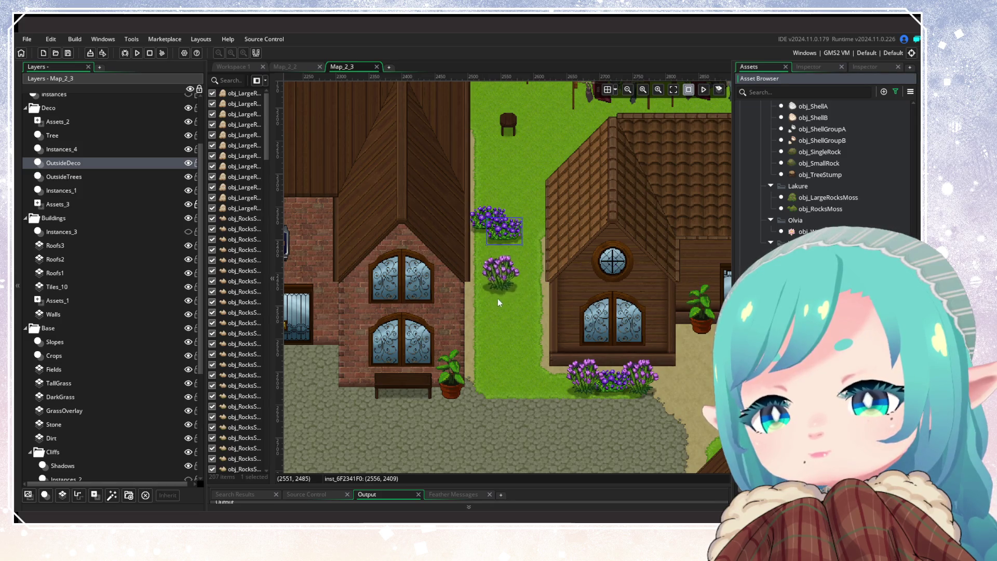
alt+click(485, 270)
alt+click(541, 176)
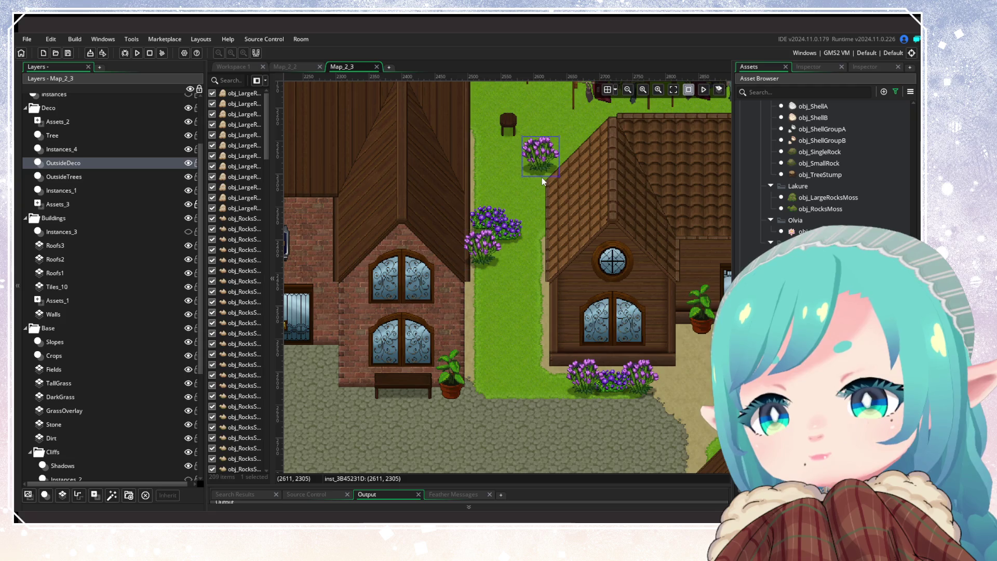
alt+click(530, 310)
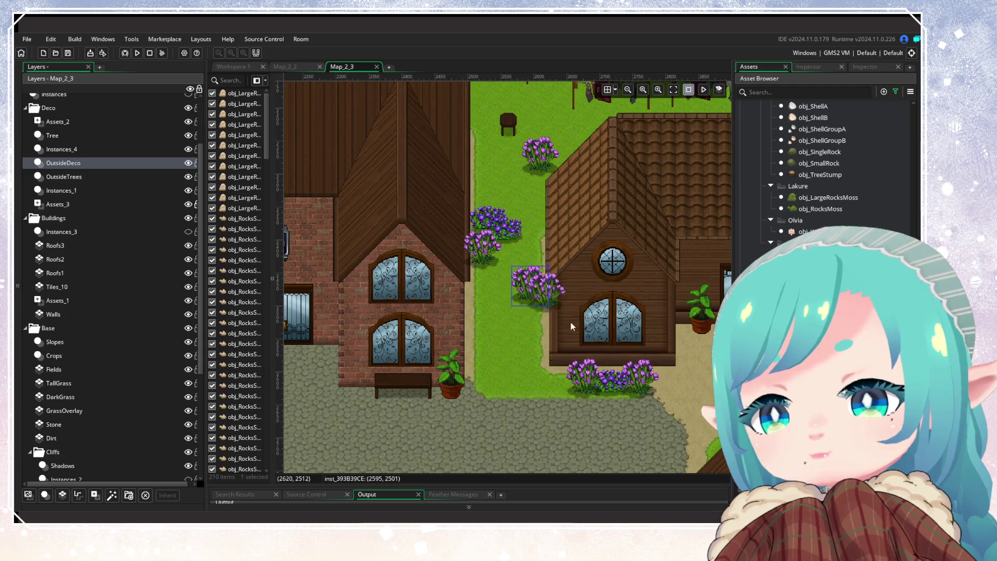
Place three white flowers along the path, from its top to lower on the grass.
click(813, 268)
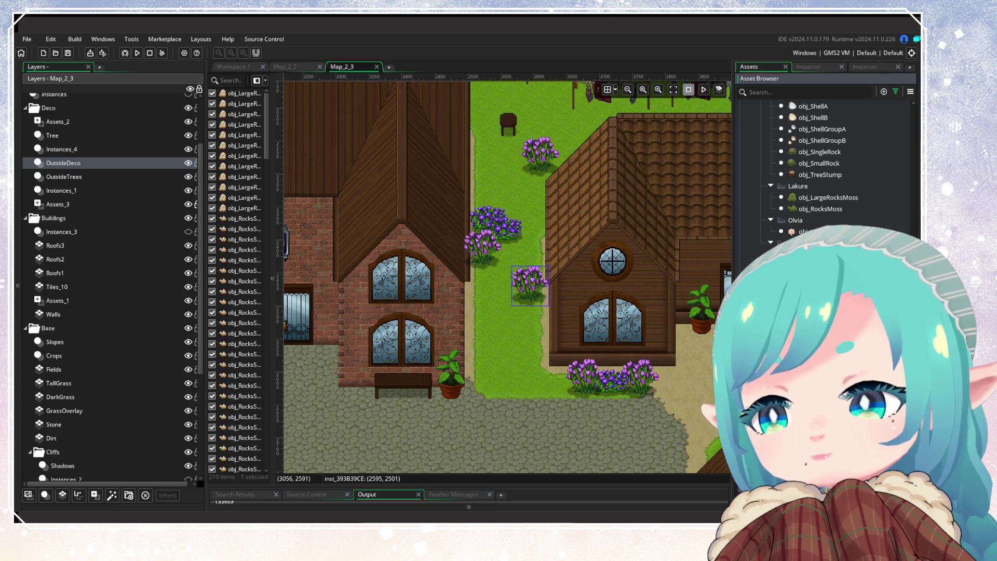
alt+click(503, 331)
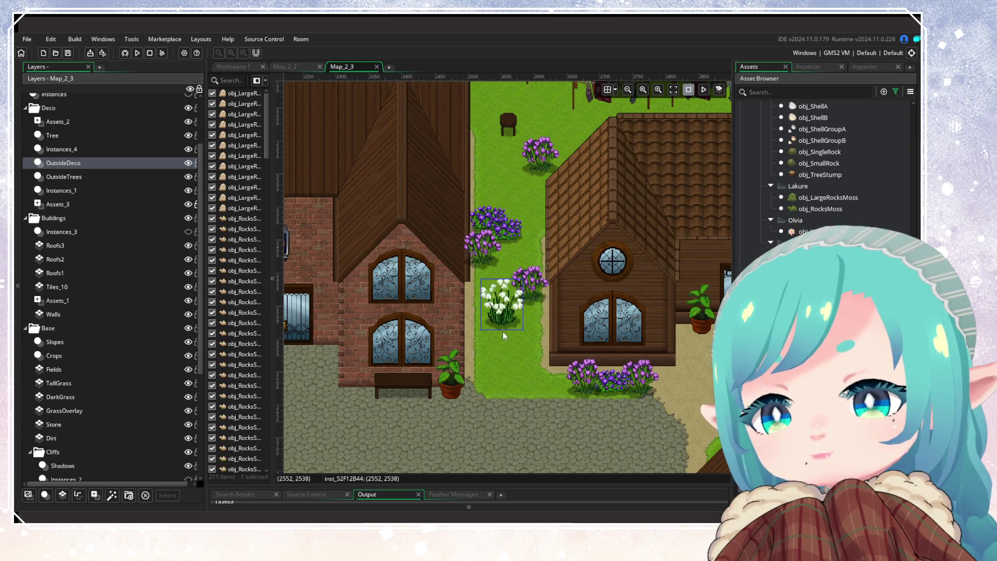
alt+click(535, 389)
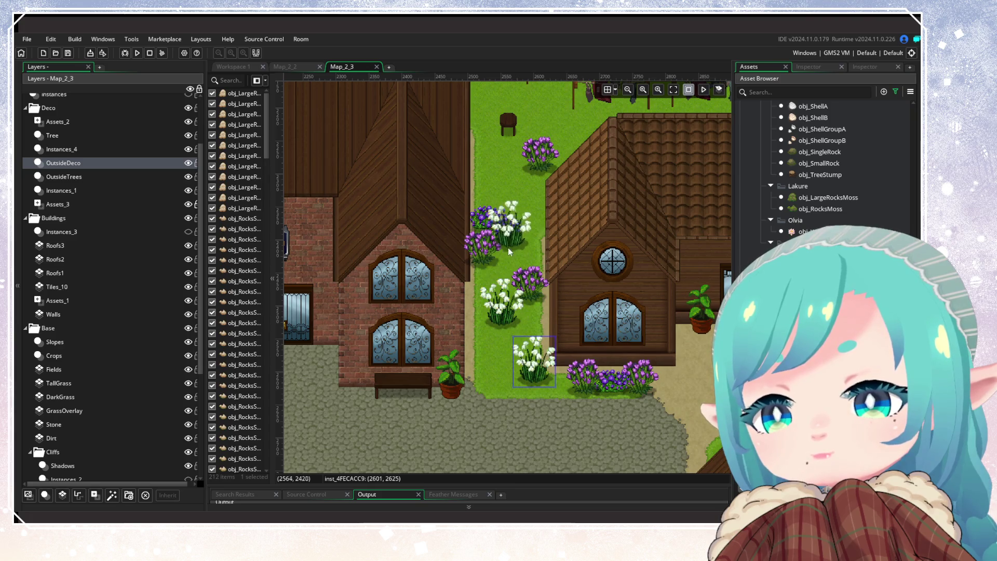
alt+click(492, 166)
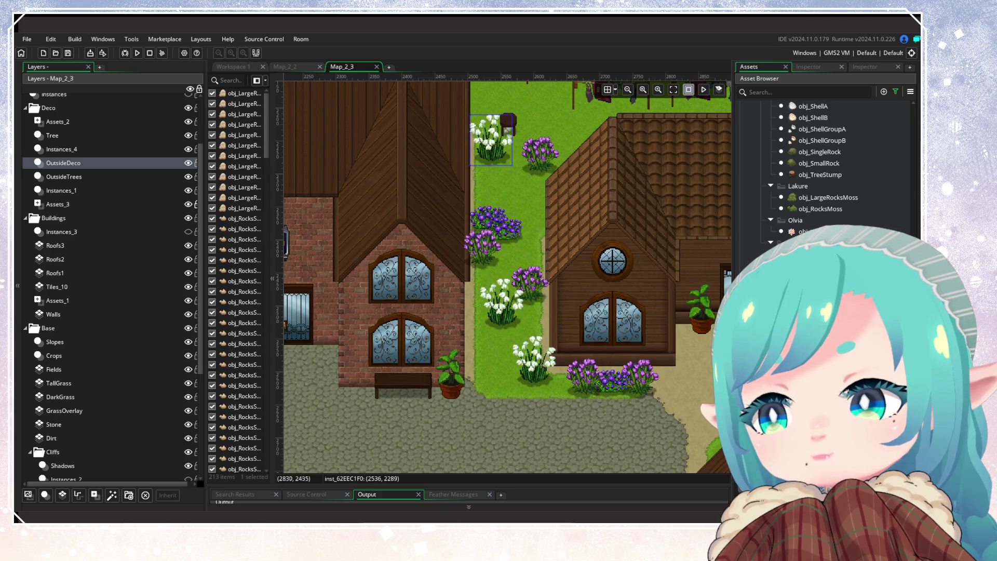
Select obj_BushB and place two bushes beside and above the white flowers.
scroll(831, 166, up, 10)
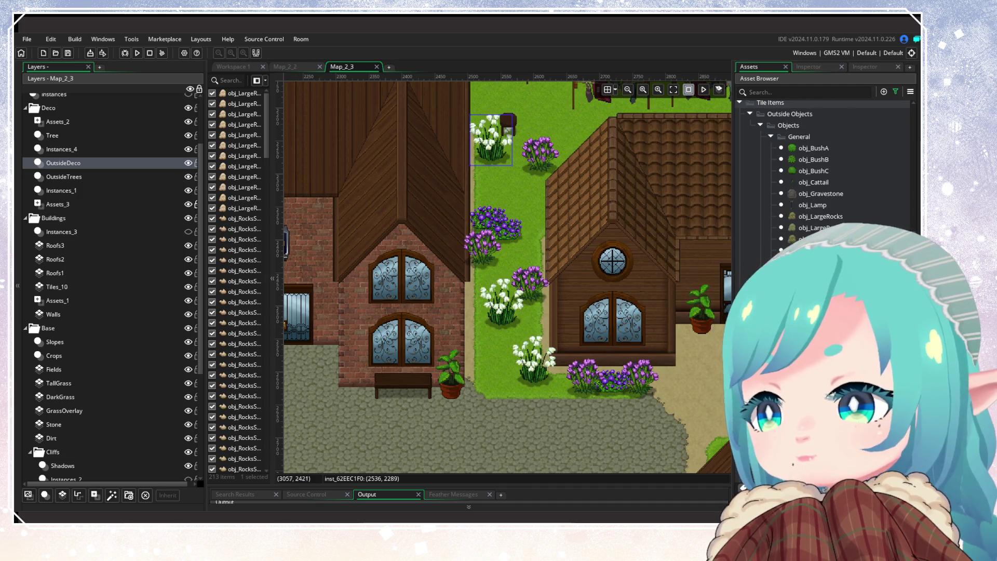
click(814, 159)
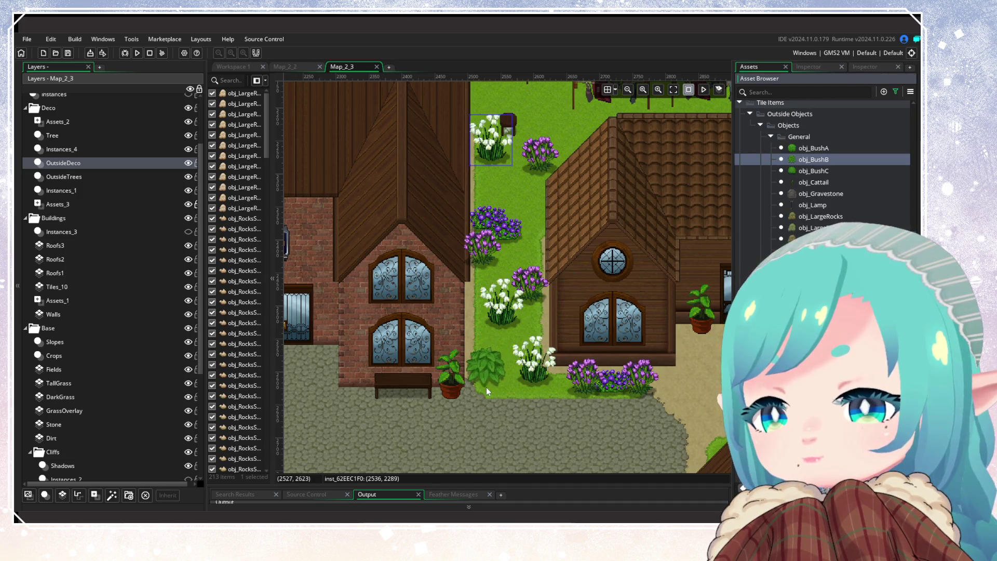
alt+click(528, 328)
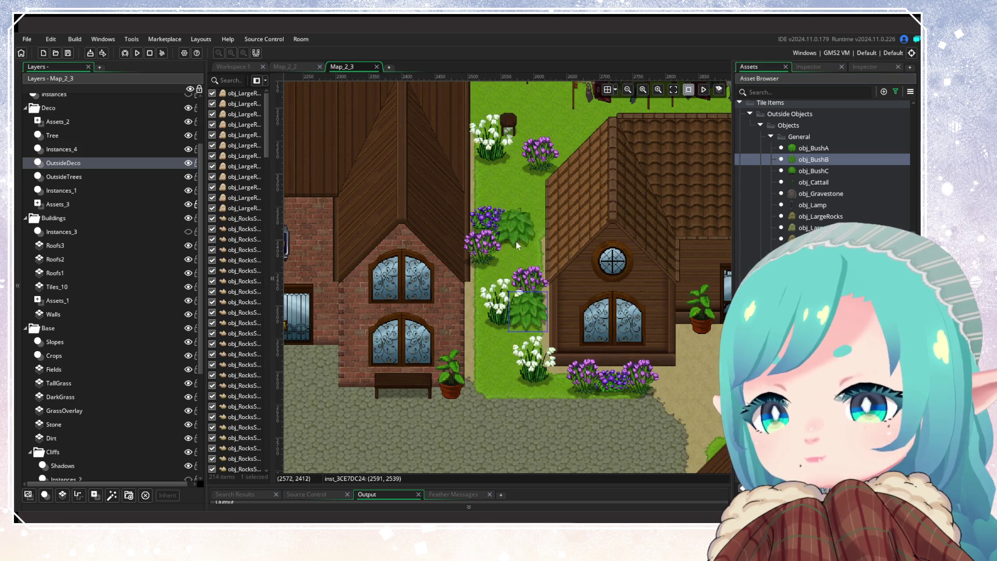
alt+click(506, 185)
scroll(508, 348, up, 1)
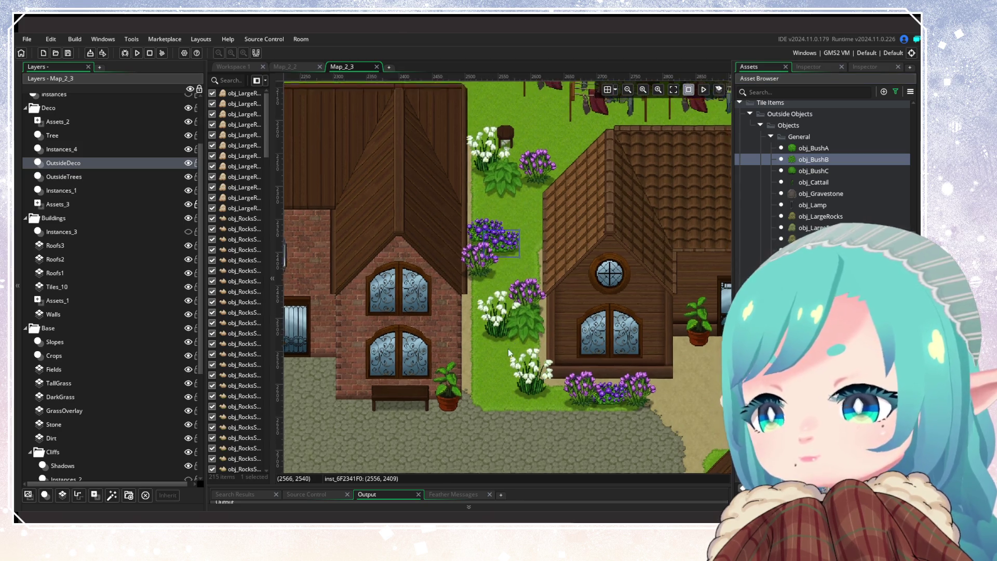
scroll(508, 348, up, 3)
ctrl+scroll(504, 432, down, 3)
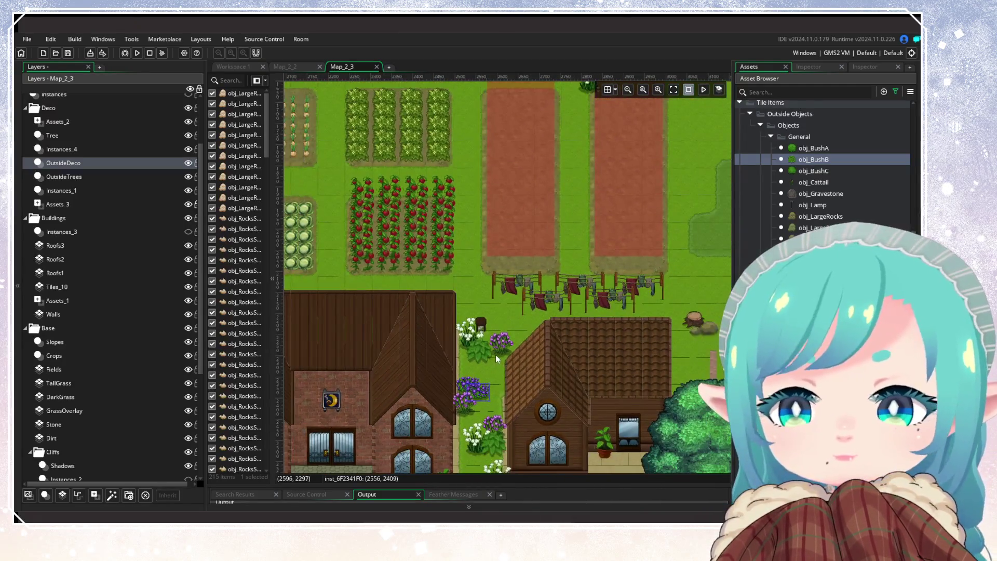
scroll(425, 358, right, 2)
scroll(630, 192, down, 5)
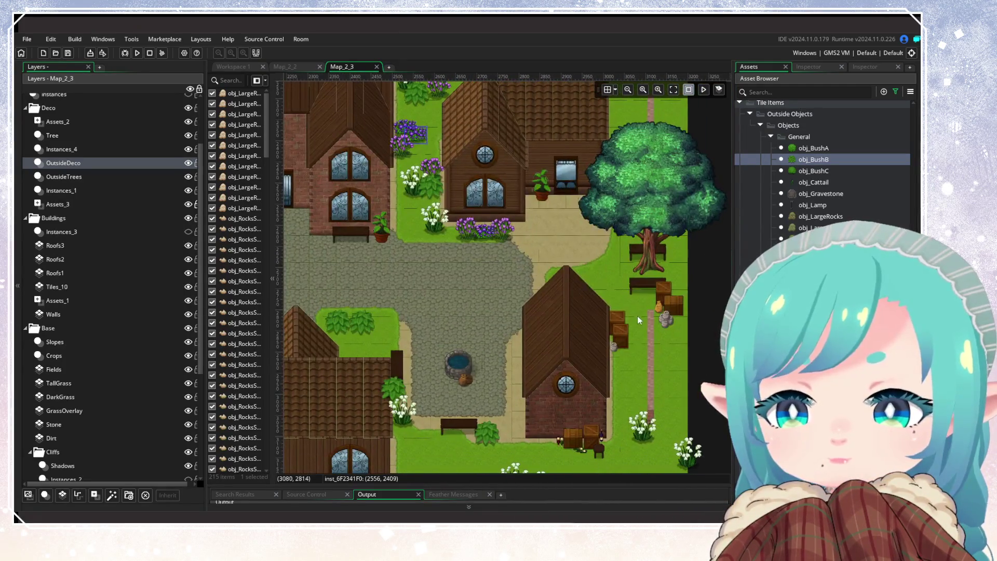
ctrl+scroll(637, 326, down, 4)
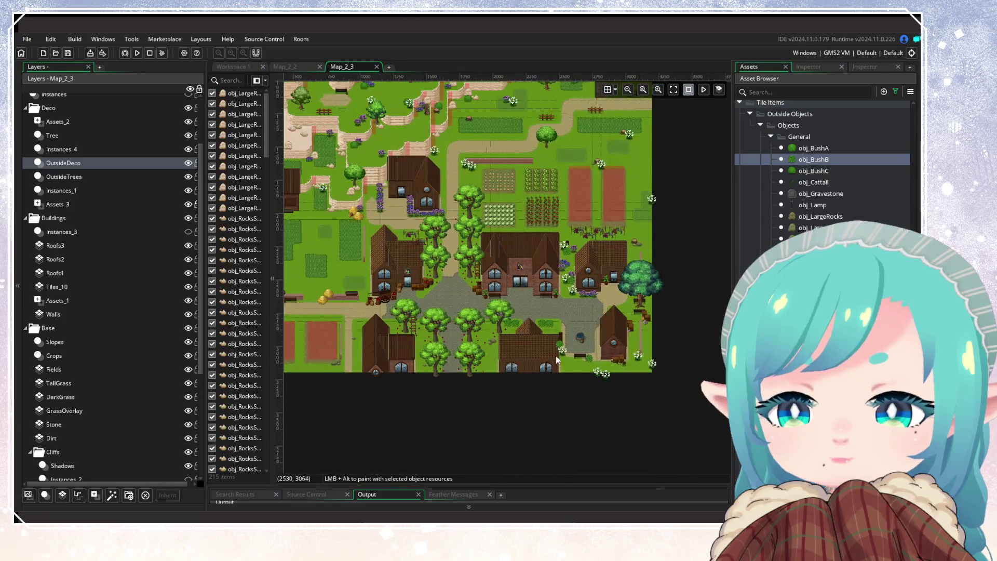
scroll(595, 355, down, 1)
scroll(595, 354, left, 1)
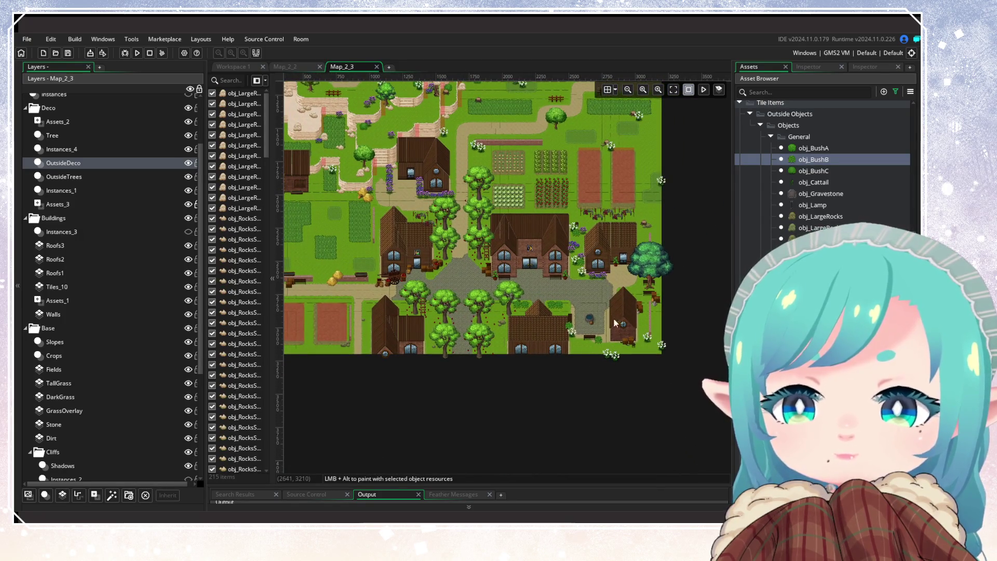
ctrl+scroll(602, 271, up, 3)
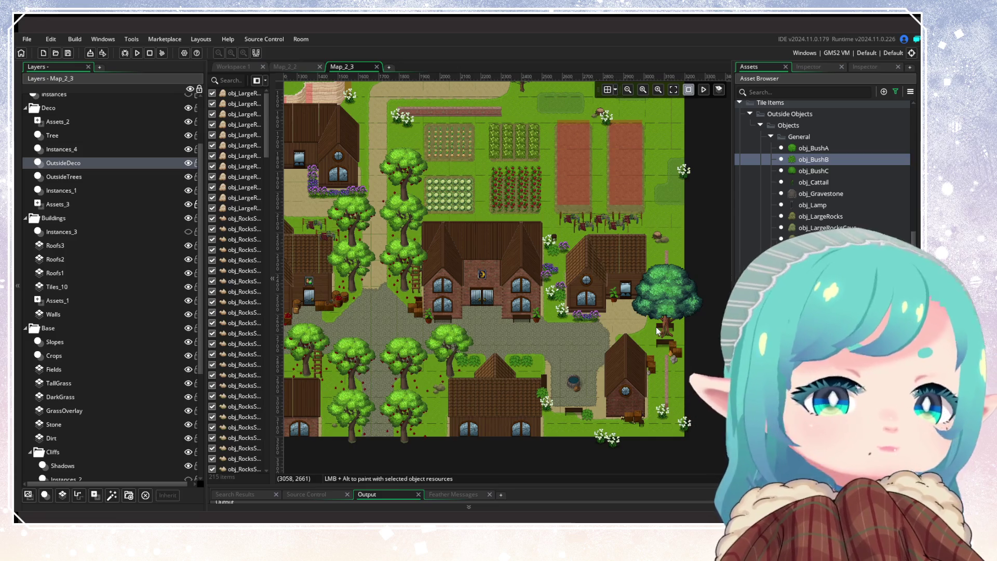
Turn on the MSQ layer's visibility and pan the room view slightly left to inspect it.
scroll(178, 172, up, 3)
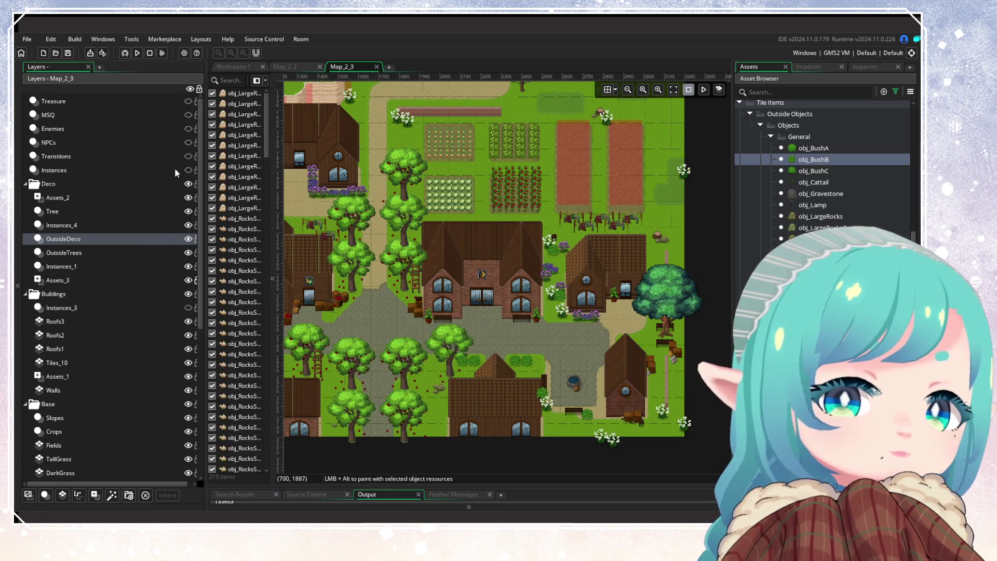
click(188, 115)
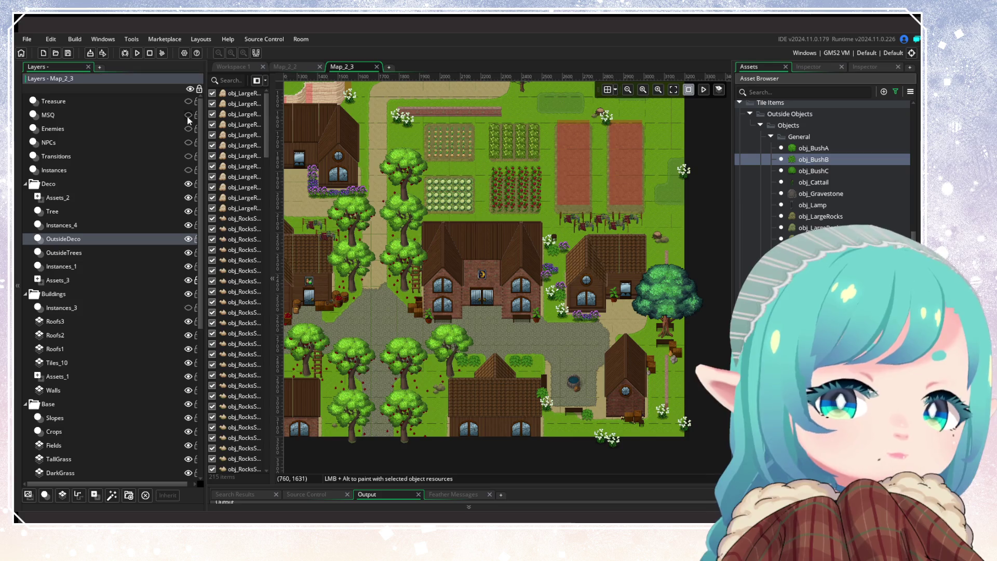
scroll(383, 213, up, 5)
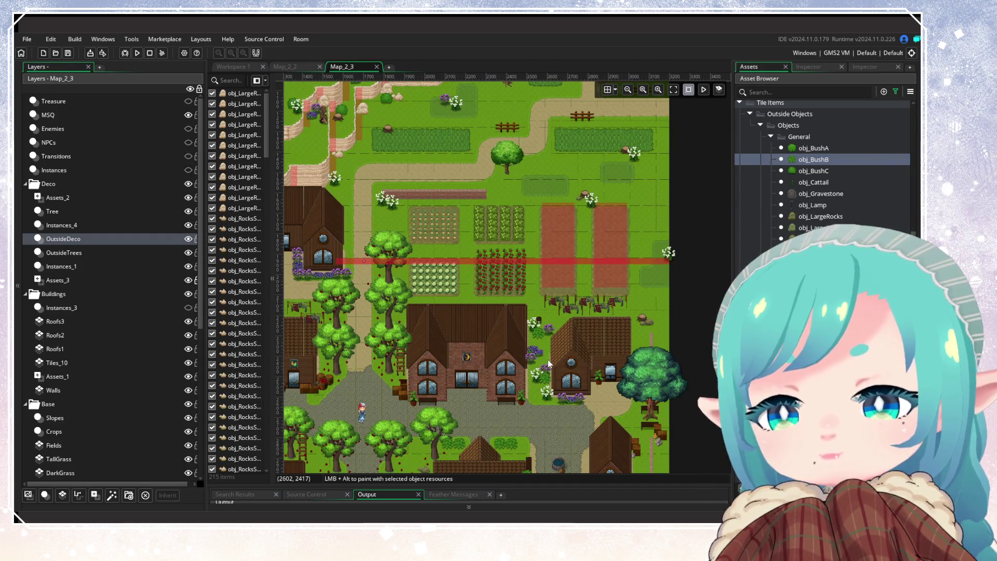
scroll(445, 400, down, 1)
scroll(444, 400, down, 3)
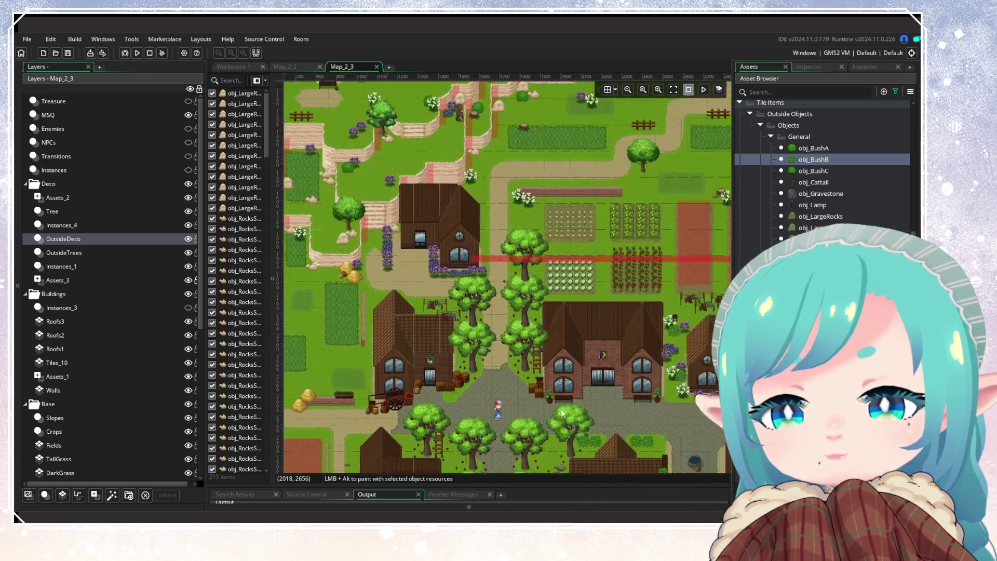
scroll(561, 410, up, 5)
scroll(444, 467, up, 2)
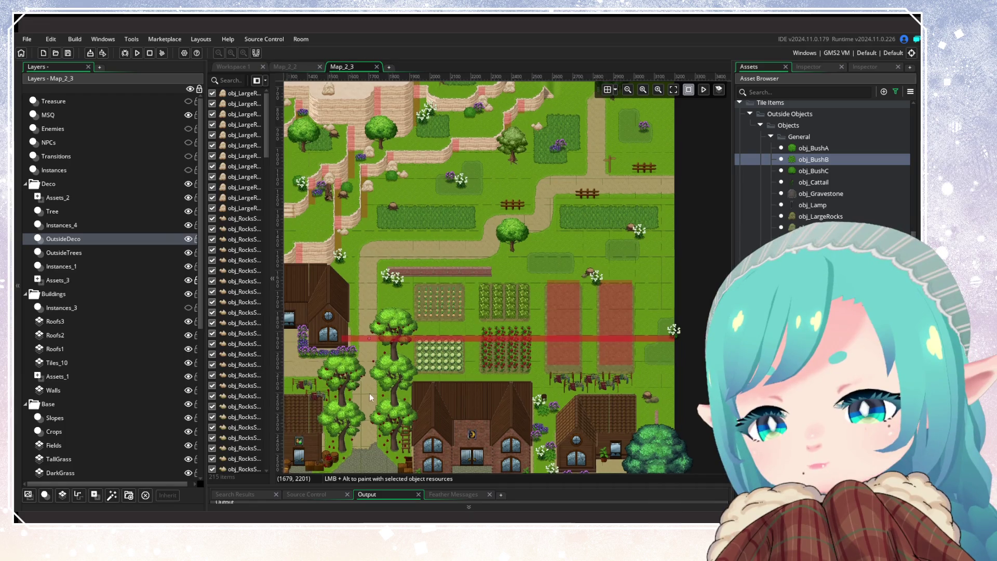
scroll(369, 394, left, 4)
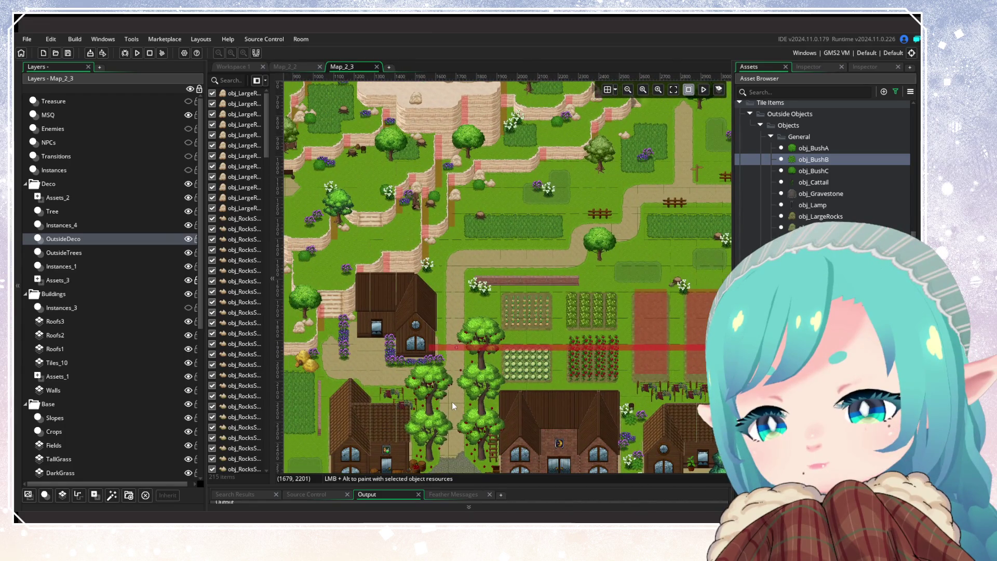
drag(452, 401, 434, 401)
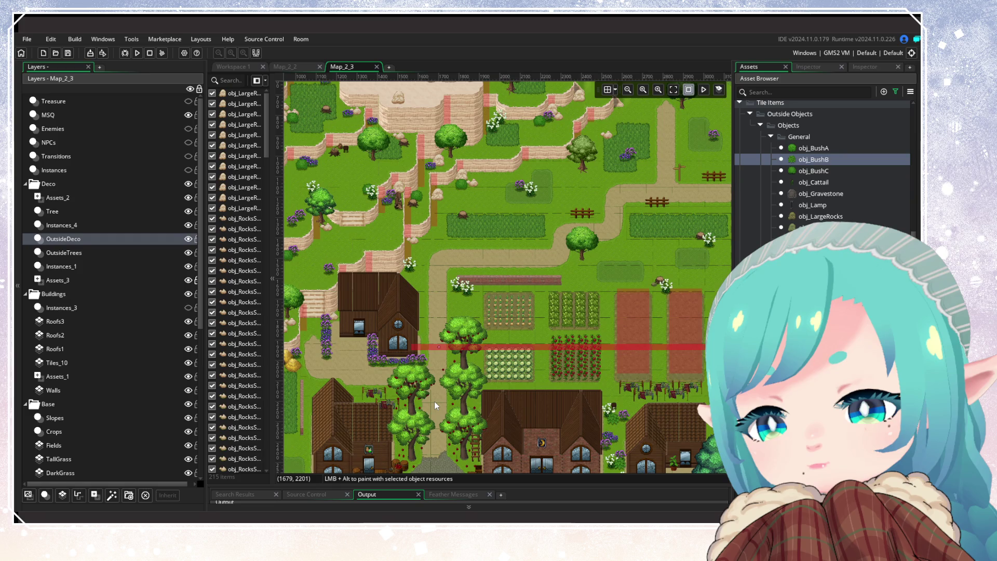
drag(434, 401, 626, 327)
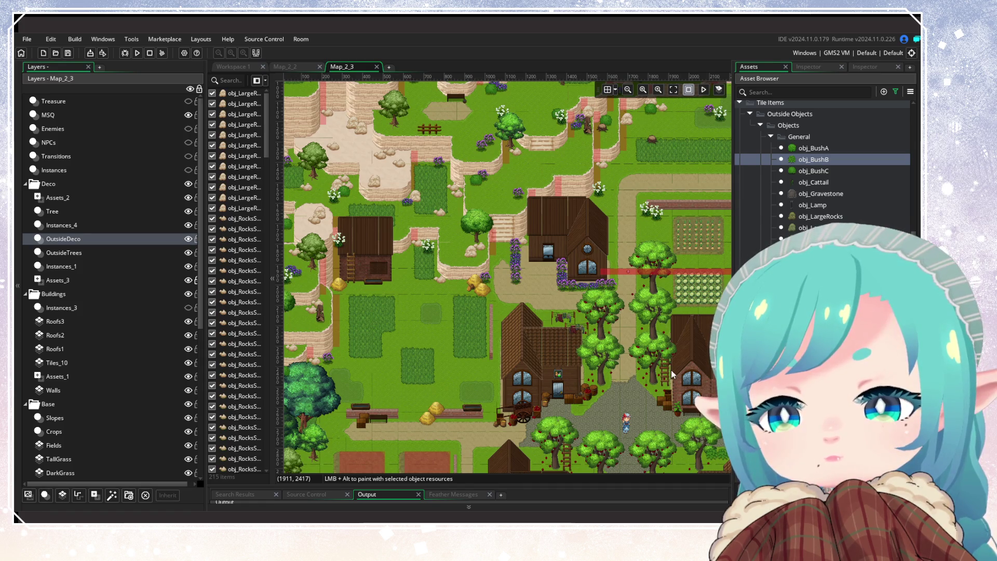
Pan the room from the western farmland back to the village square.
mouse_move(643, 373)
mouse_down()
mouse_move(501, 373)
mouse_move(500, 397)
mouse_up()
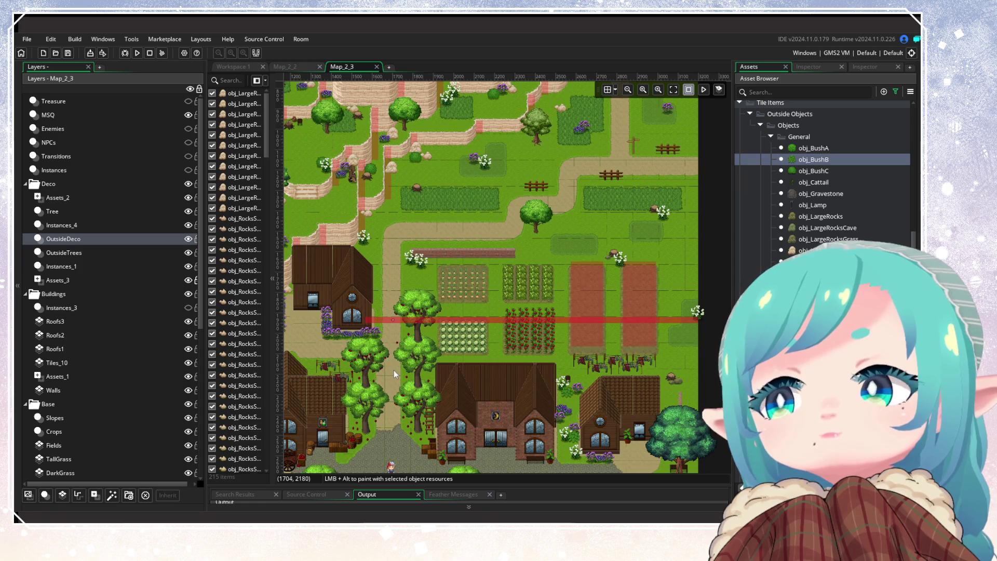
drag(470, 338, 481, 222)
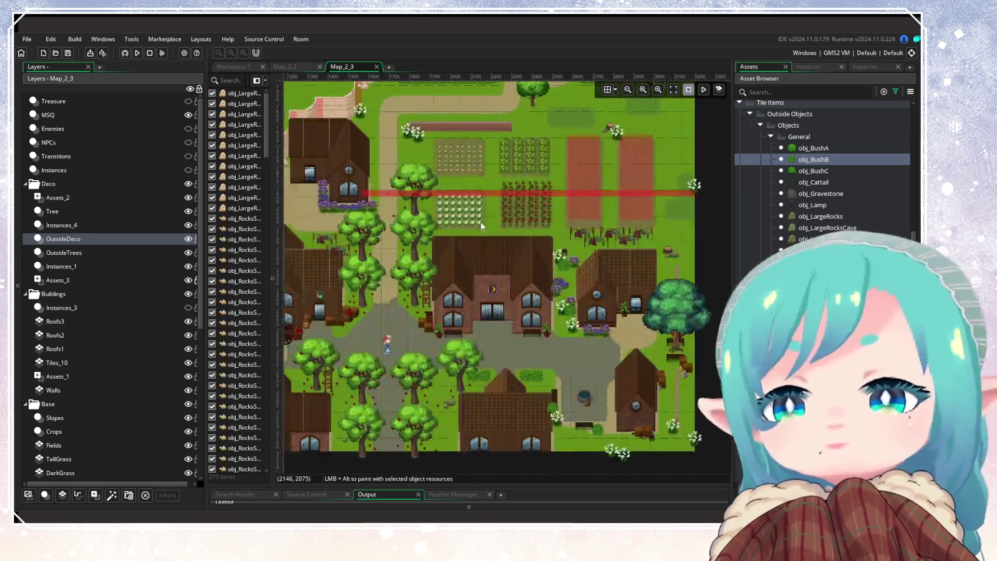
mouse_move(497, 350)
mouse_down()
mouse_move(647, 365)
mouse_move(567, 388)
mouse_up()
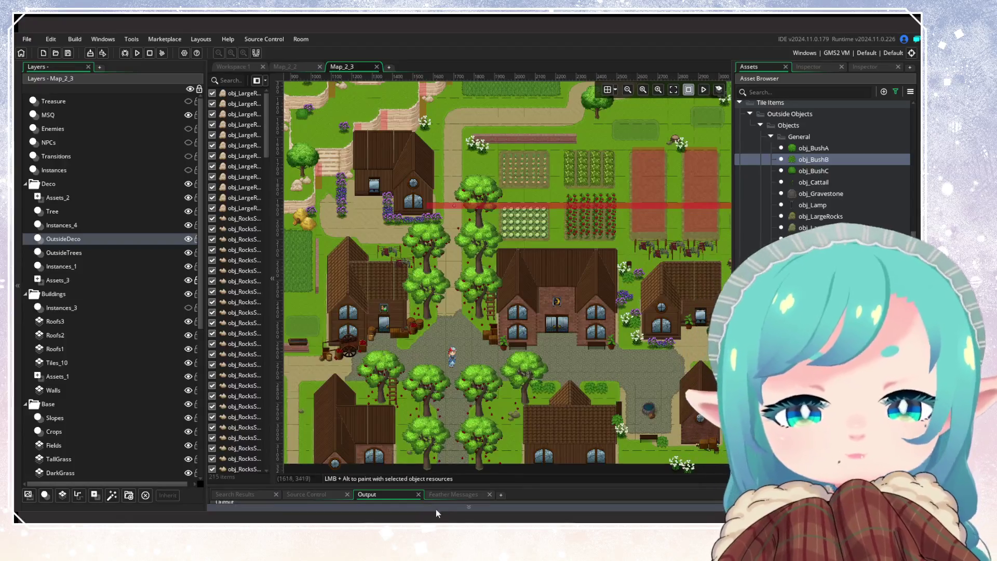
scroll(488, 360, down, 5)
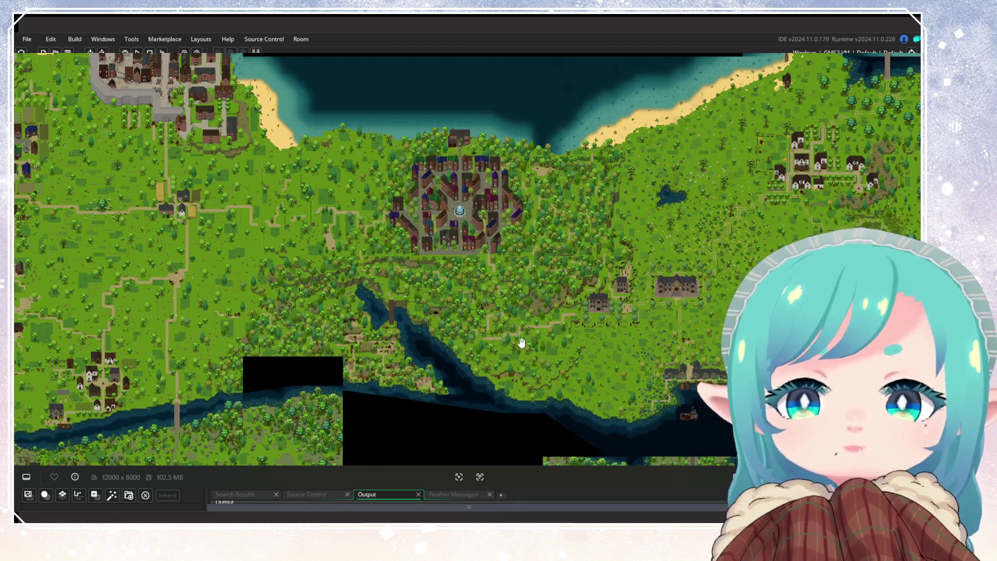
Pan the reference map to the harbour town, walled fortress and land to the north.
mouse_move(521, 341)
mouse_down()
mouse_move(568, 269)
mouse_move(541, 383)
mouse_move(664, 282)
mouse_up()
drag(364, 405, 512, 312)
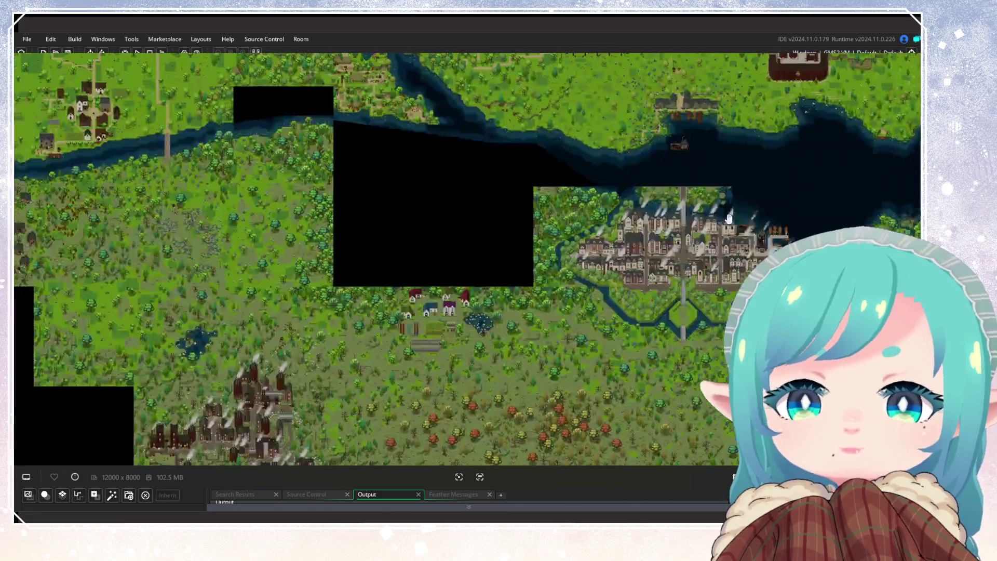
mouse_move(443, 352)
mouse_down()
mouse_move(629, 341)
mouse_move(629, 250)
mouse_move(332, 243)
mouse_up()
drag(717, 287, 453, 285)
mouse_move(613, 281)
mouse_down()
mouse_move(562, 333)
mouse_move(562, 545)
mouse_up()
drag(578, 230, 578, 323)
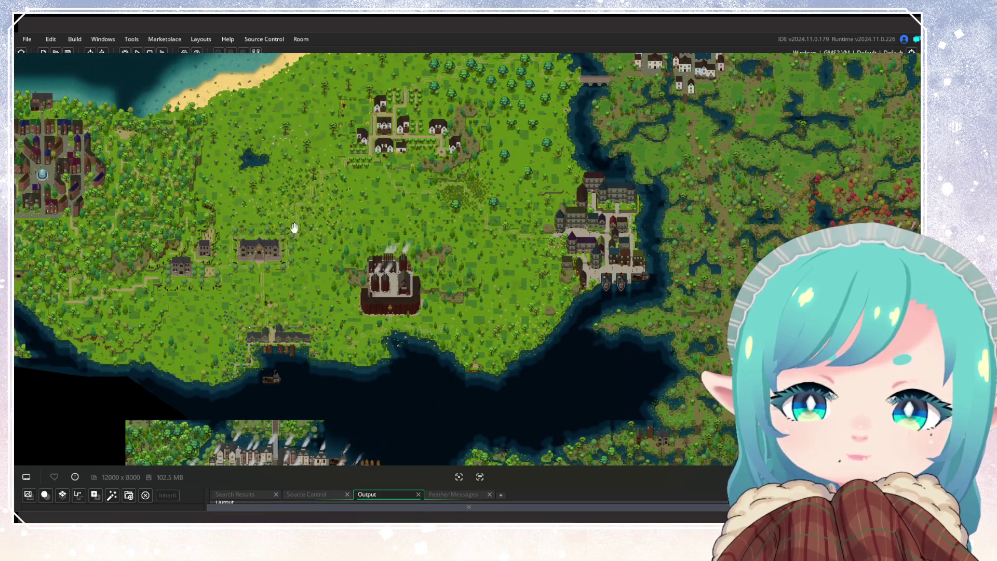
Zoom around the reference map toward its right edge, then close the image with Escape.
scroll(534, 256, up, 6)
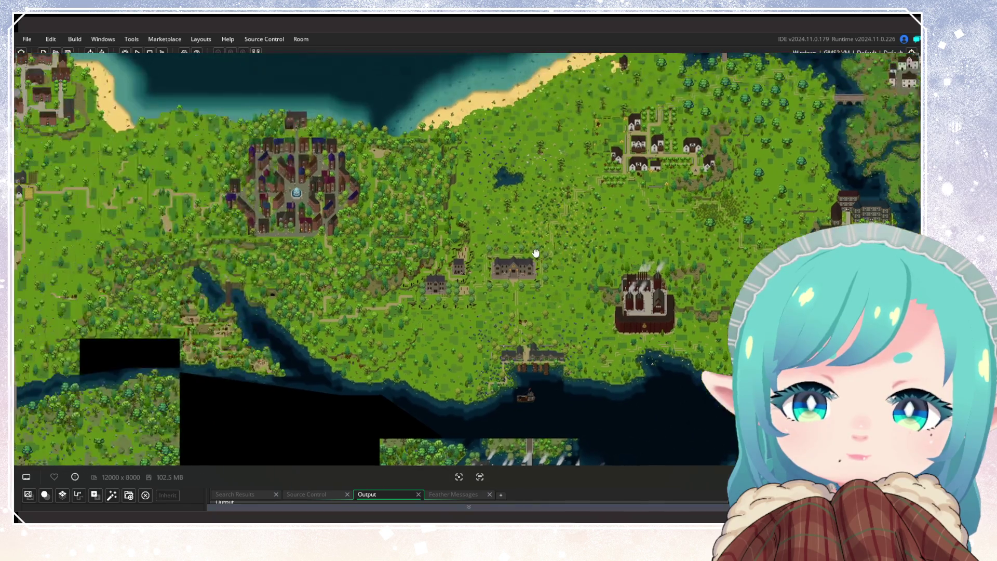
scroll(197, 292, up, 4)
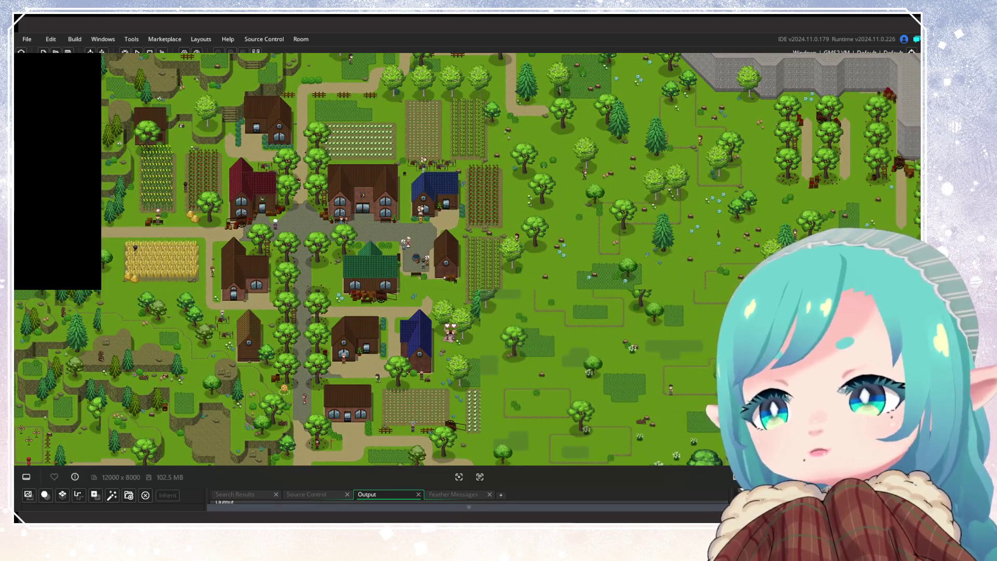
scroll(617, 233, up, 2)
mouse_move(572, 379)
mouse_down()
mouse_move(493, 306)
mouse_move(727, 337)
mouse_move(527, 283)
mouse_move(450, 331)
mouse_up()
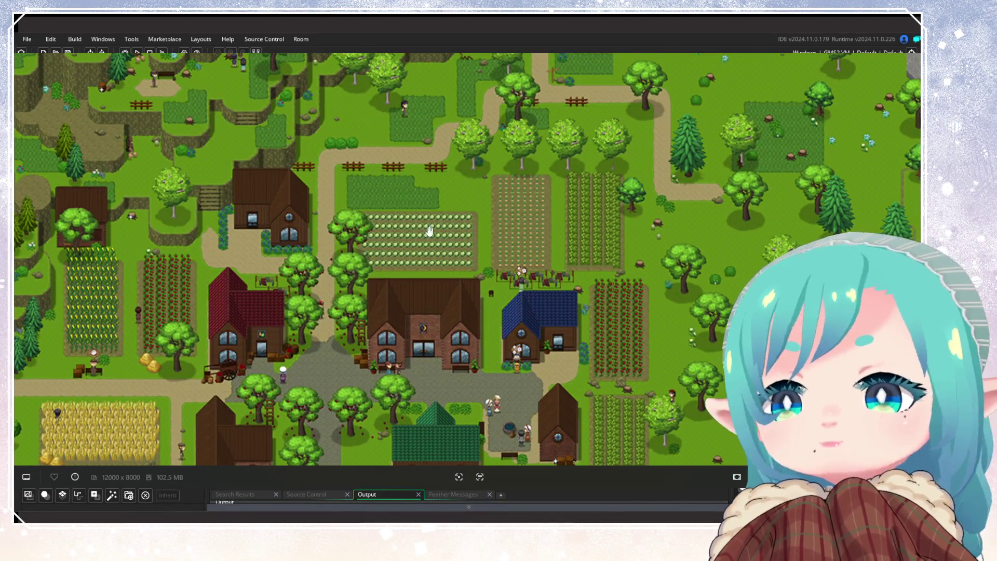
scroll(497, 266, up, 2)
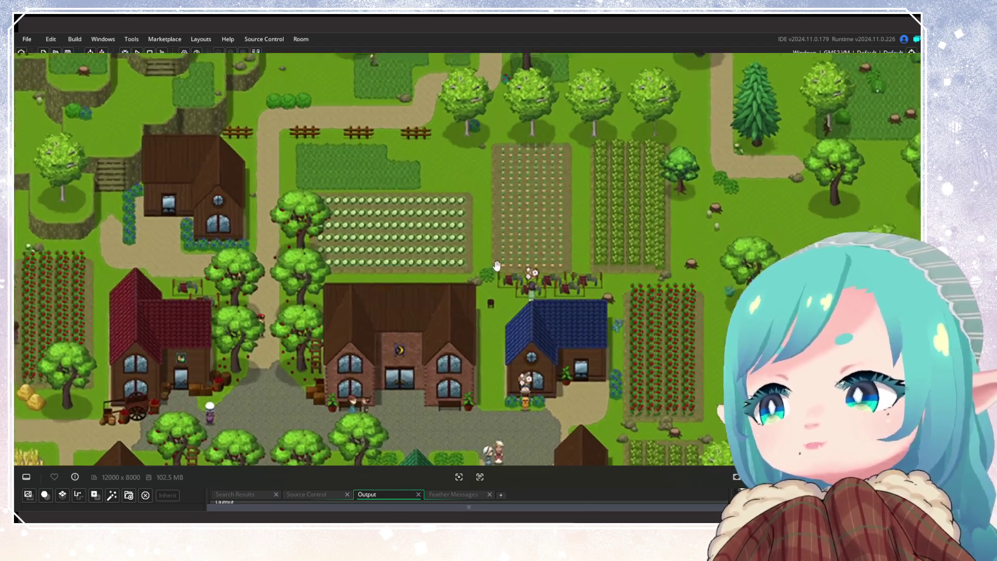
scroll(497, 266, up, 2)
scroll(250, 274, up, 2)
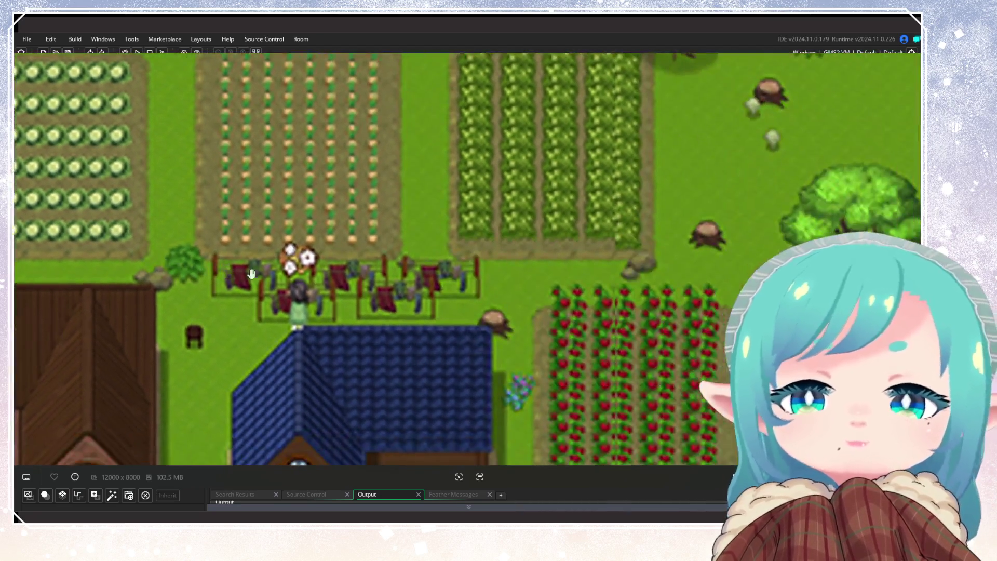
scroll(546, 236, down, 3)
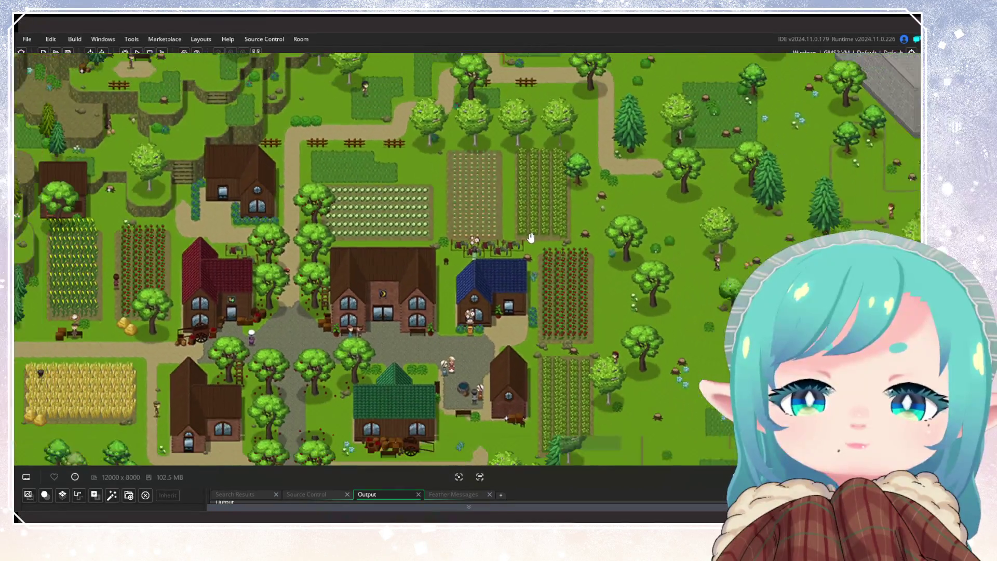
scroll(531, 238, down, 1)
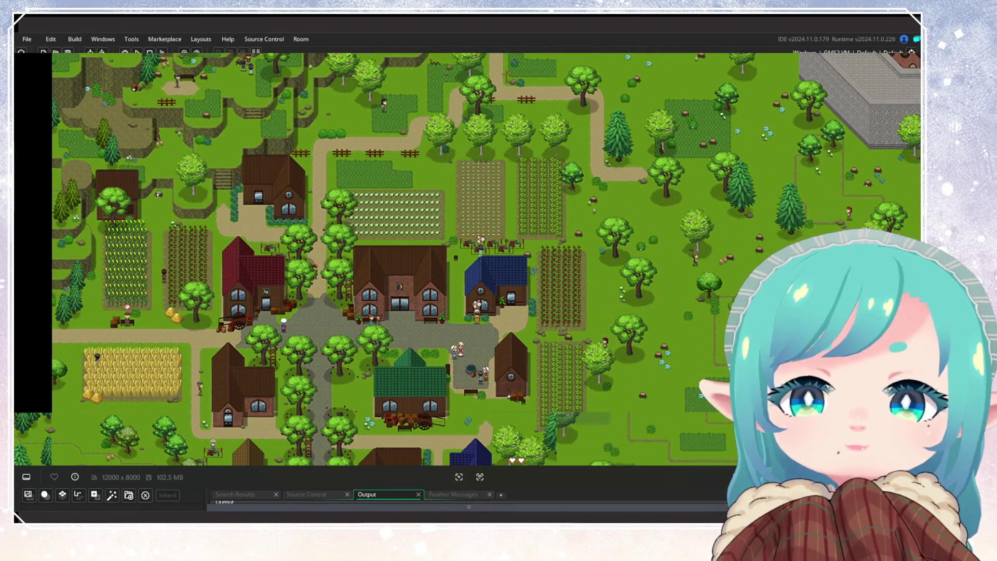
key(Escape)
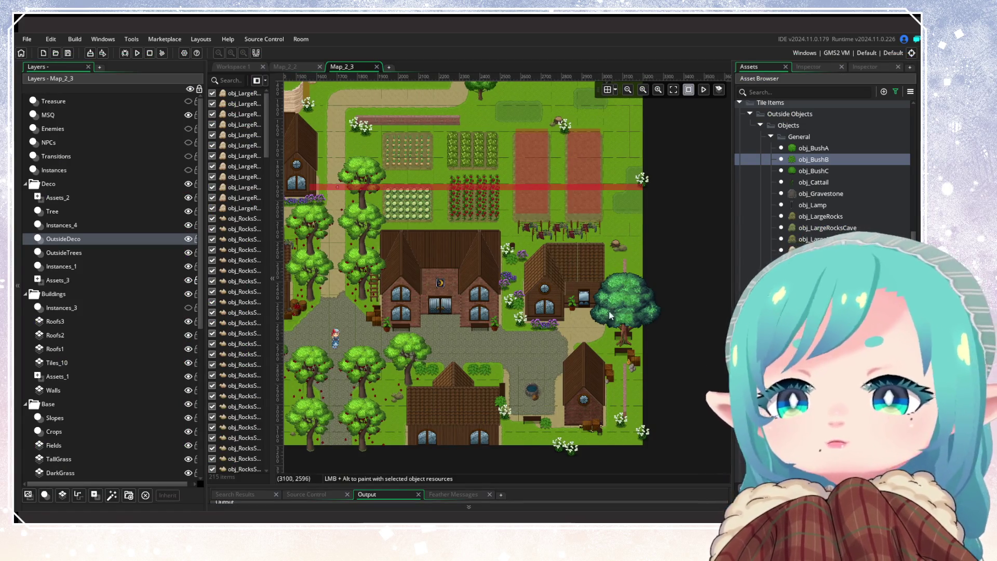
Scroll the Map_2_3 room view over the farm and houses.
scroll(594, 319, up, 3)
scroll(594, 320, down, 5)
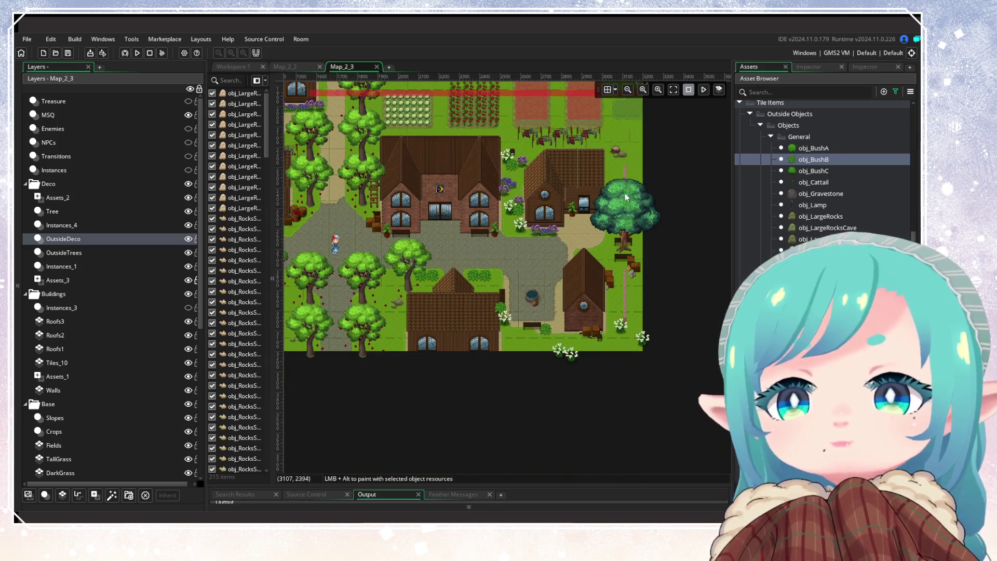
scroll(619, 300, up, 3)
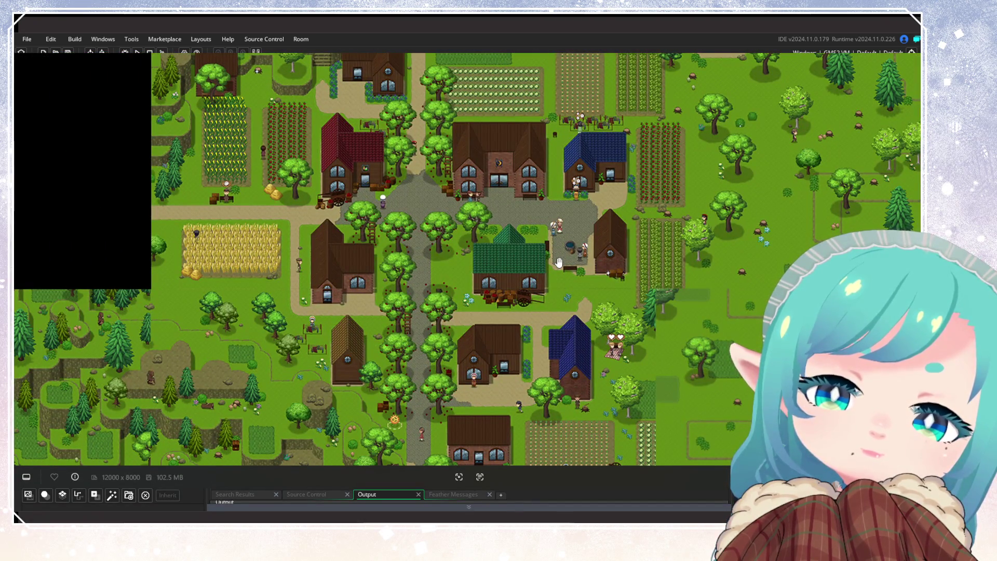
Scroll over the full reference village map to compare it with the room.
scroll(559, 262, down, 5)
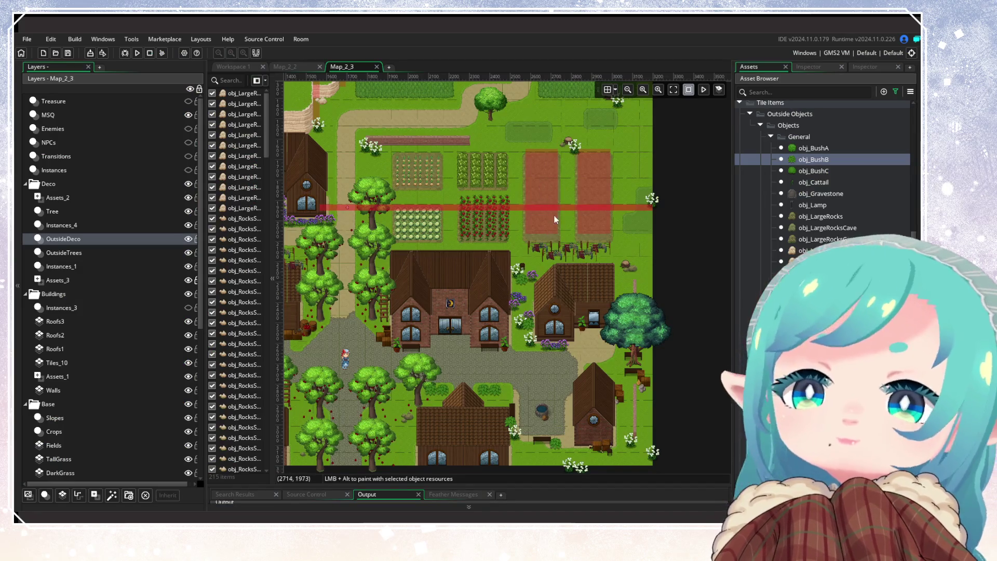
scroll(525, 251, down, 2)
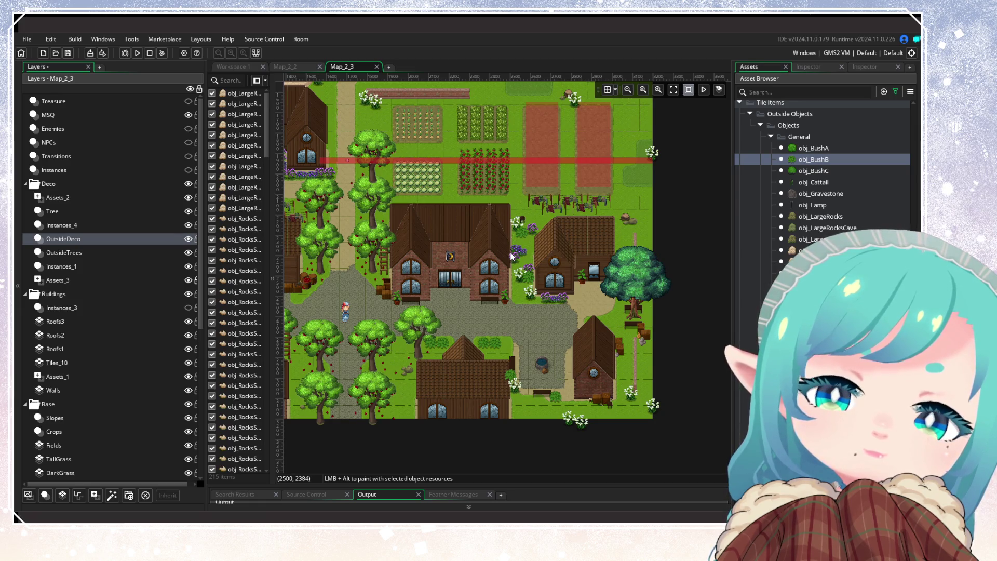
scroll(525, 237, up, 3)
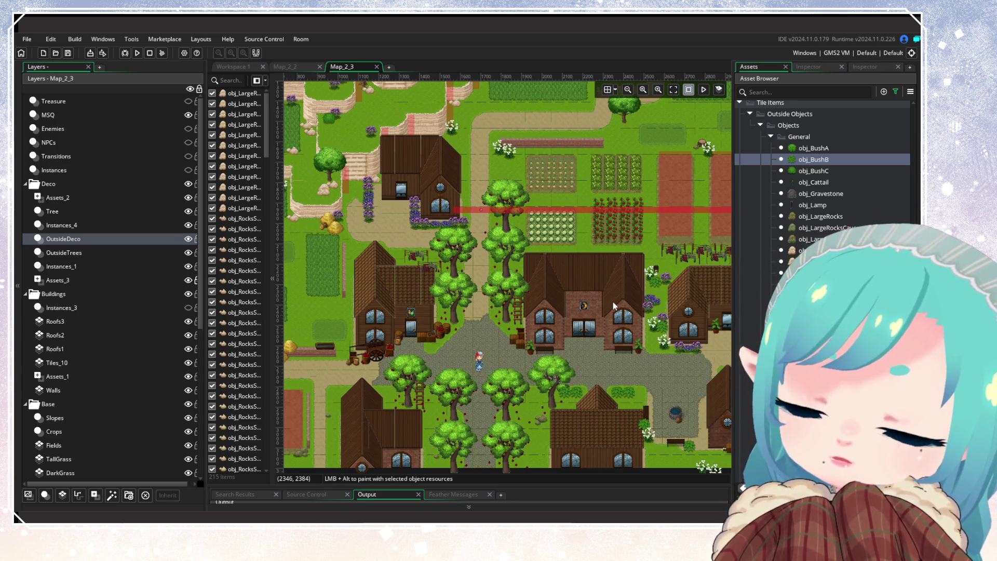
scroll(614, 305, up, 5)
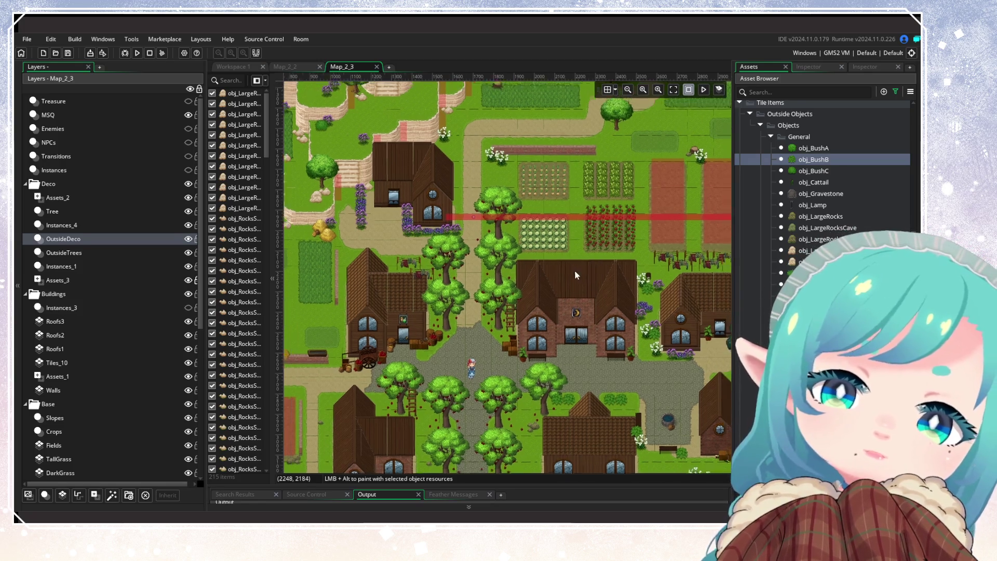
scroll(506, 289, right, 2)
scroll(501, 416, up, 3)
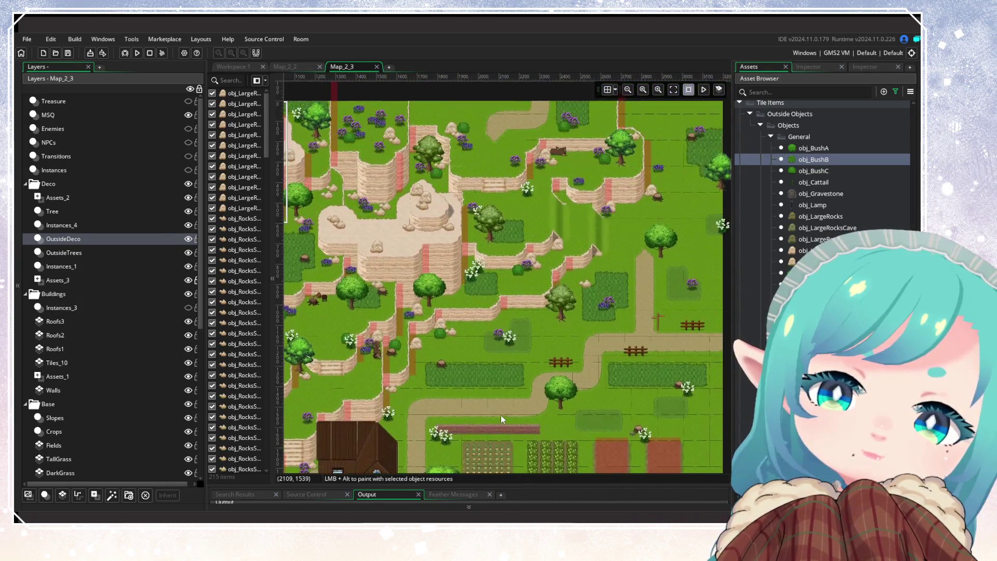
scroll(568, 332, down, 10)
scroll(496, 198, right, 3)
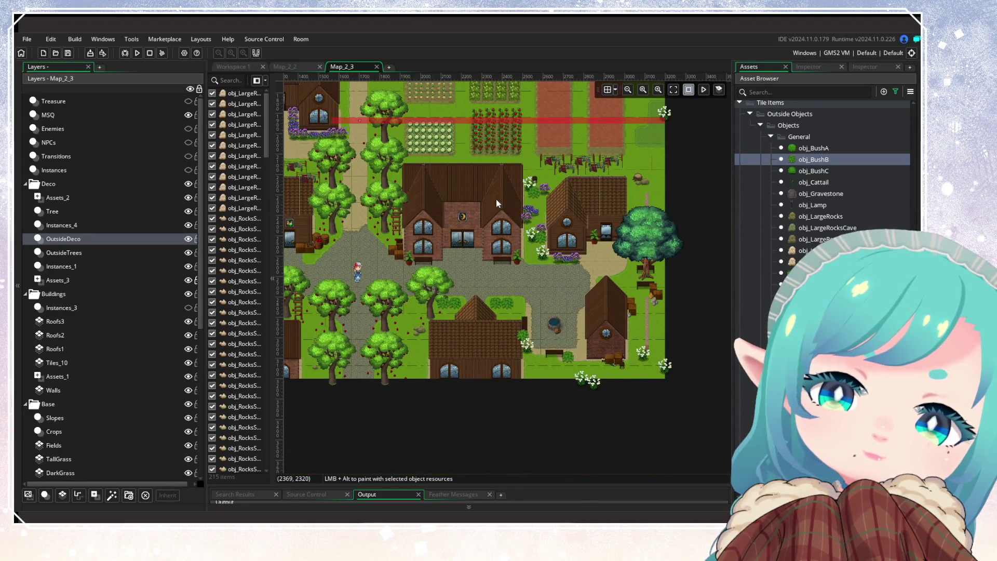
drag(497, 199, 557, 357)
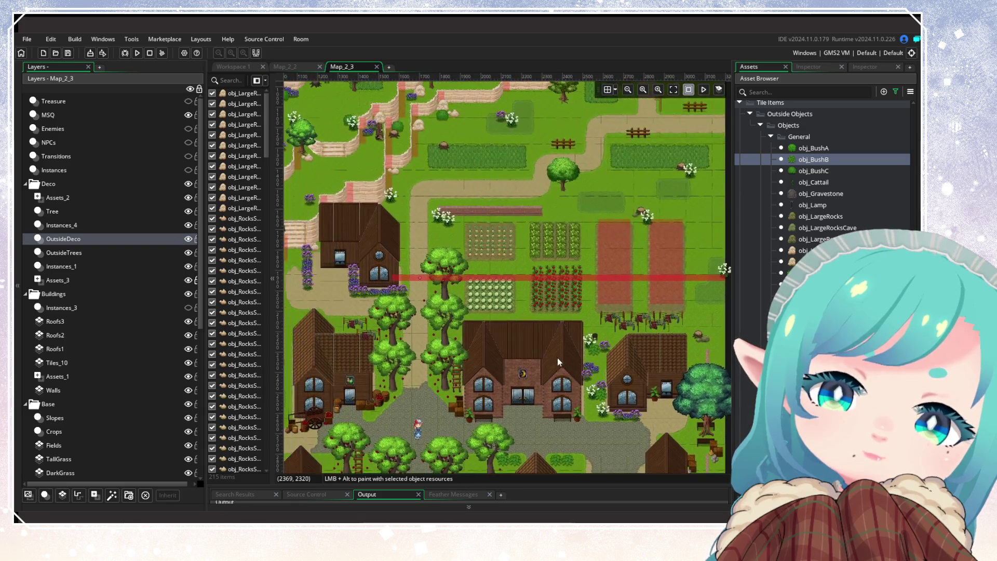
scroll(634, 327, up, 3)
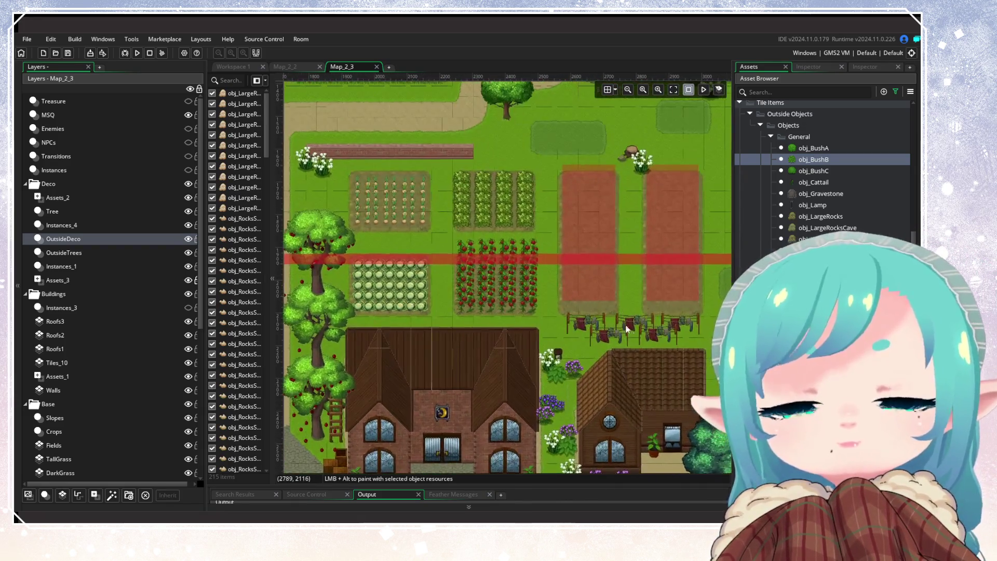
Place eight obj_BushB bushes around the crop plots, corn rows and right-hand tilled field.
drag(627, 328, 633, 377)
alt+click(441, 224)
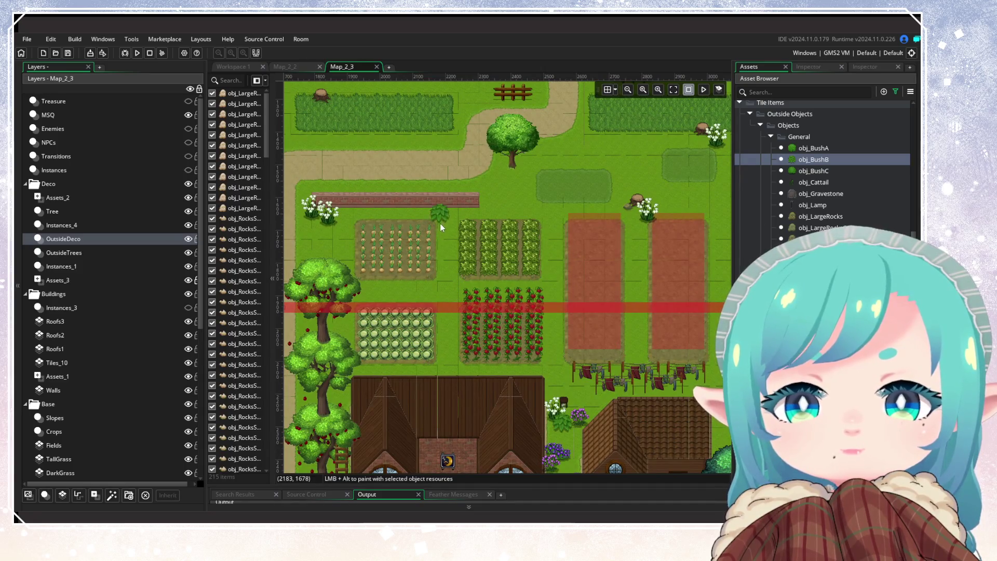
mouse_move(440, 223)
mouse_down()
mouse_move(475, 295)
mouse_move(532, 295)
mouse_move(474, 295)
mouse_up()
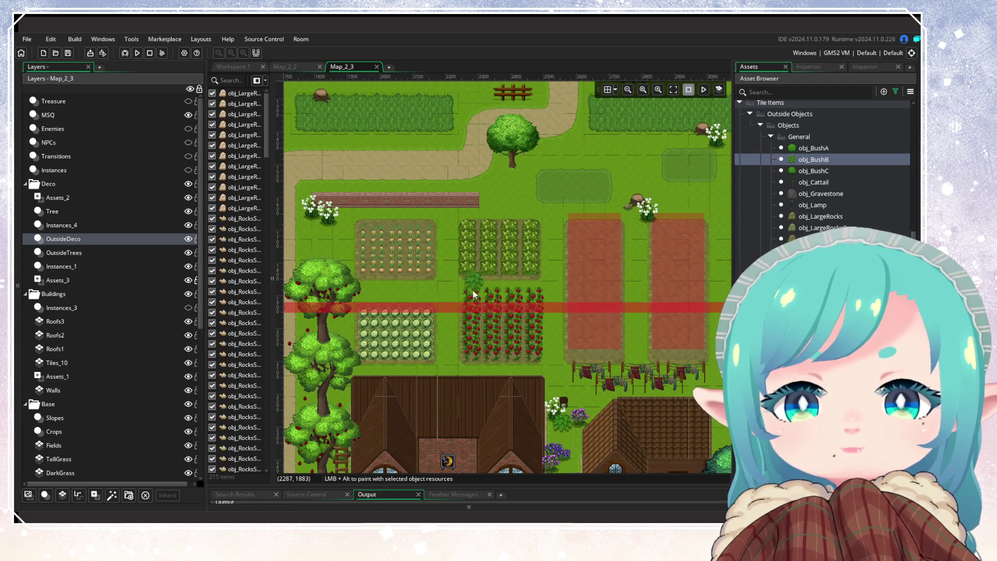
click(429, 288)
click(440, 300)
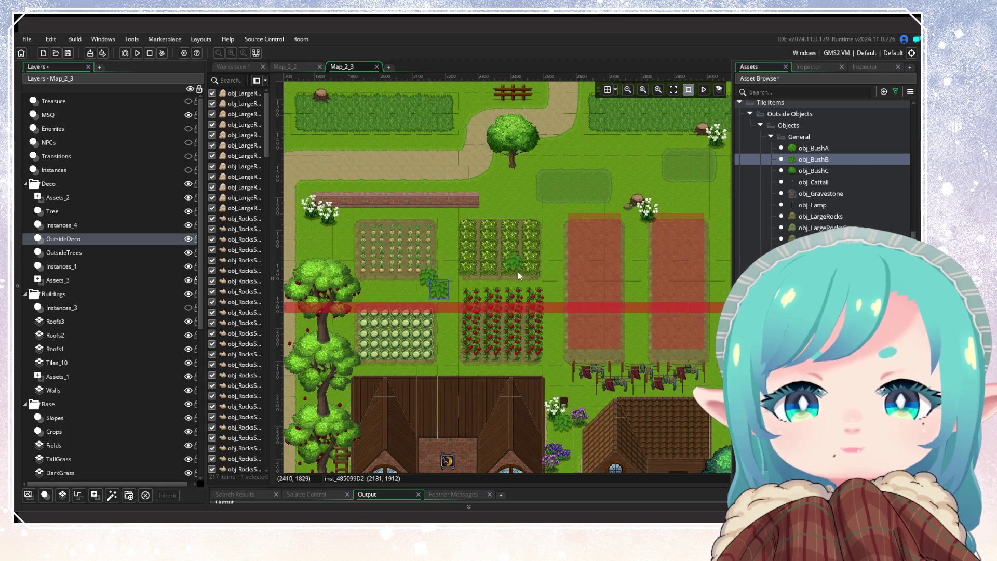
click(550, 236)
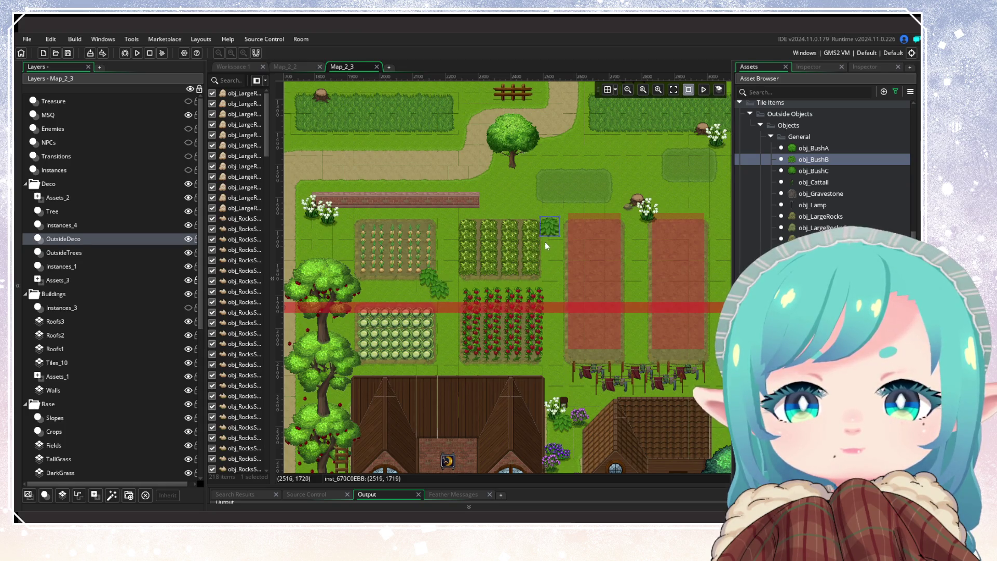
click(359, 374)
click(309, 237)
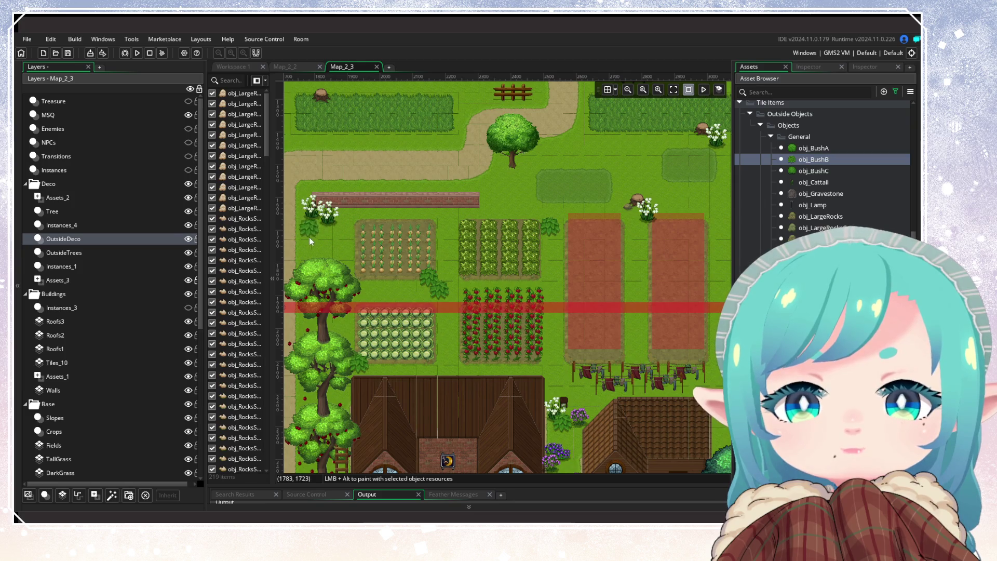
click(312, 234)
drag(597, 283, 479, 219)
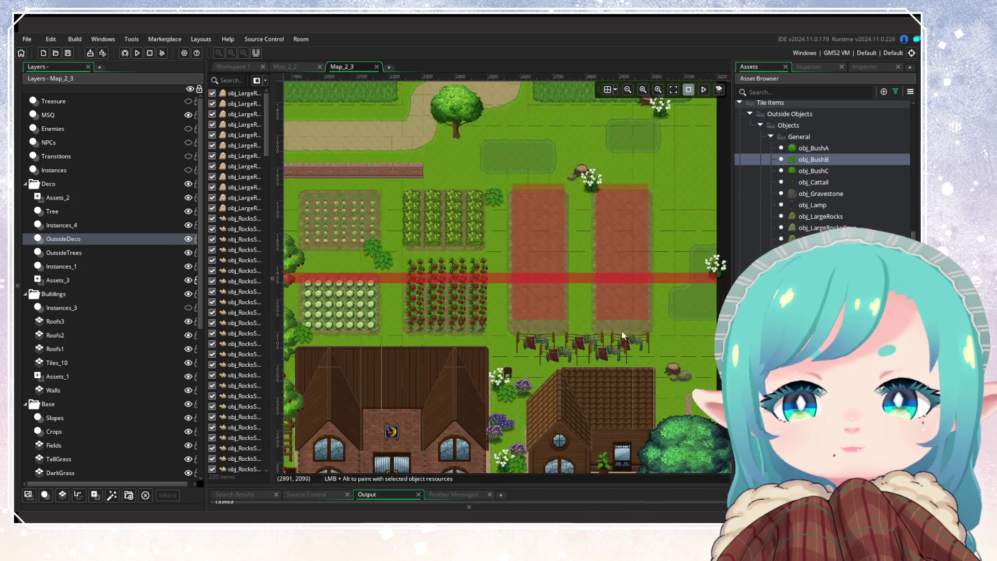
click(658, 200)
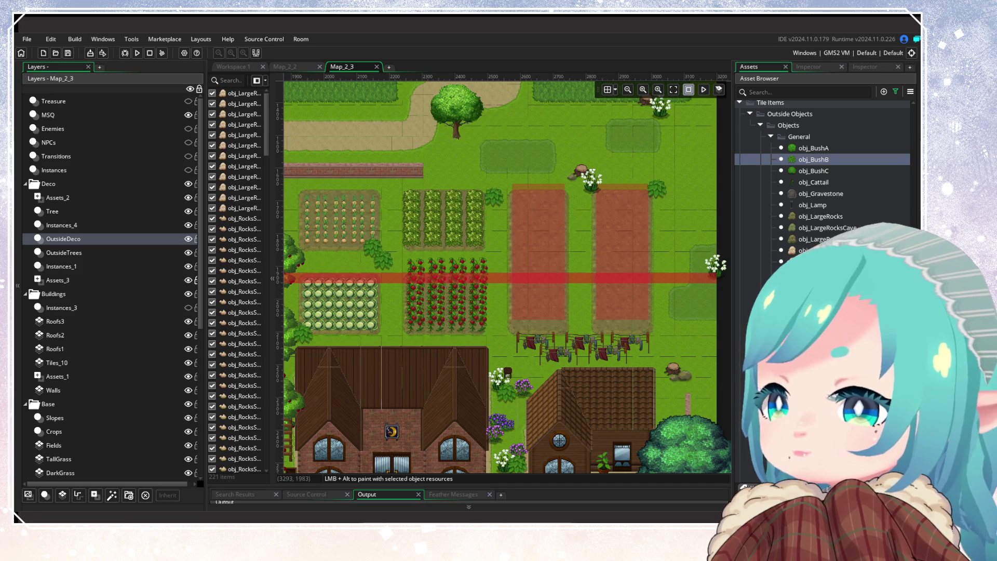
Add purple flowers by the cabbage plot and right of the tilled fields, undoing a misplaced one.
scroll(815, 324, down, 5)
scroll(820, 172, down, 3)
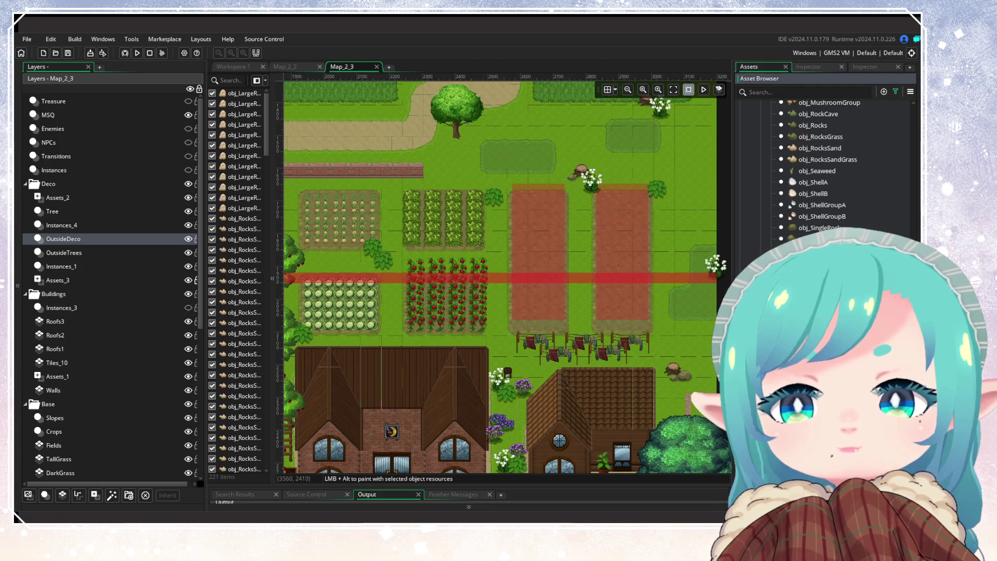
click(366, 271)
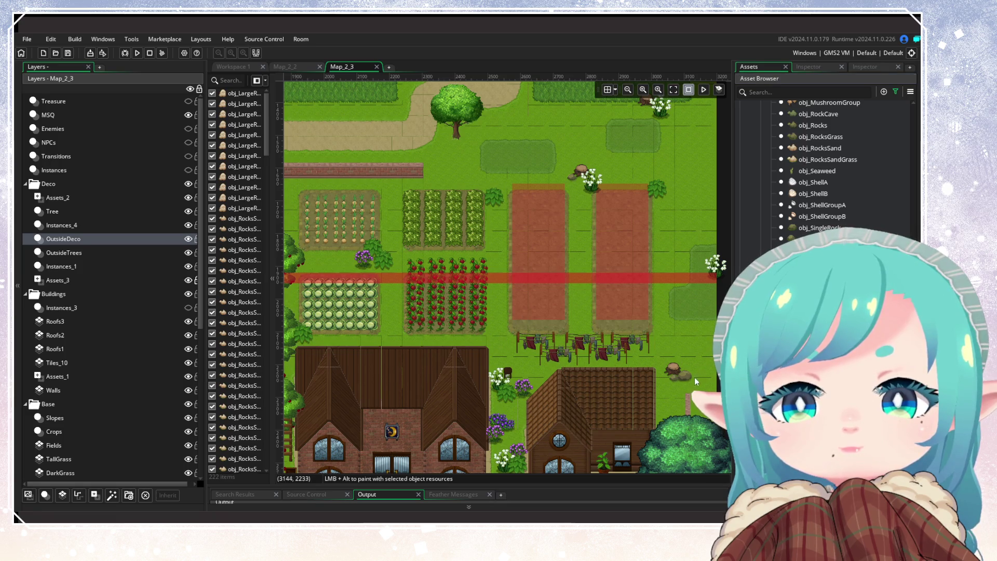
alt+click(579, 273)
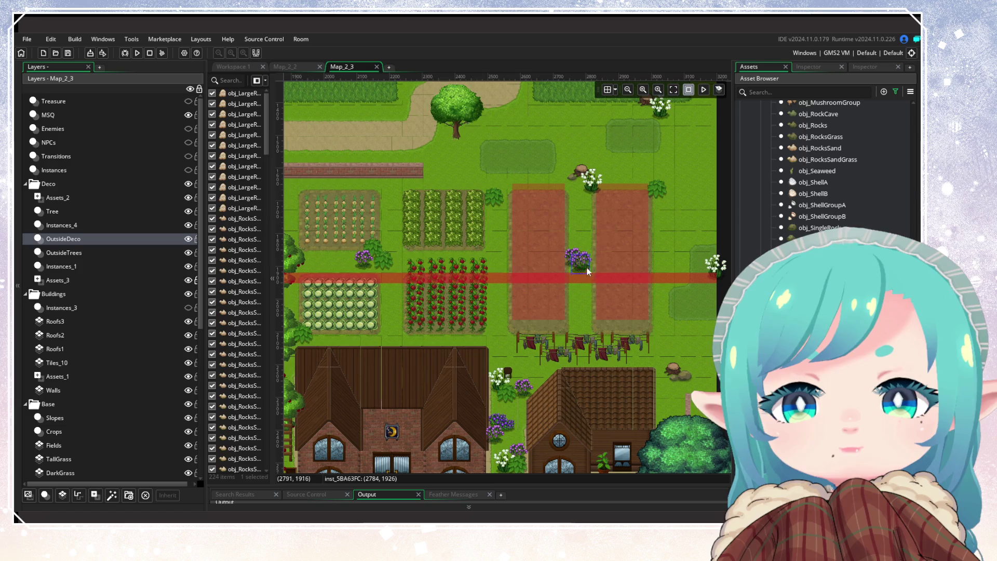
drag(587, 272, 653, 235)
key(ctrl+z)
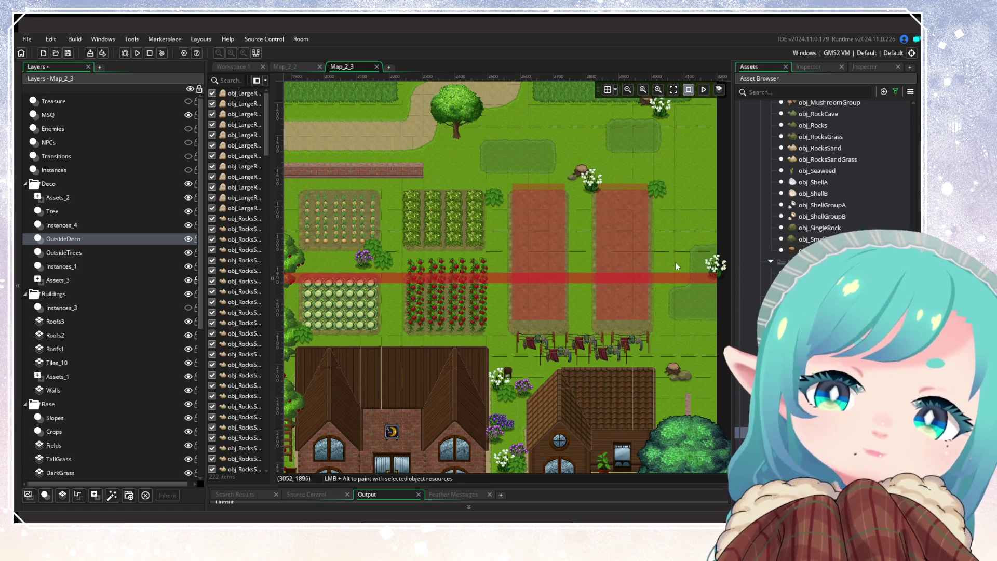
alt+click(668, 211)
scroll(676, 281, left, 5)
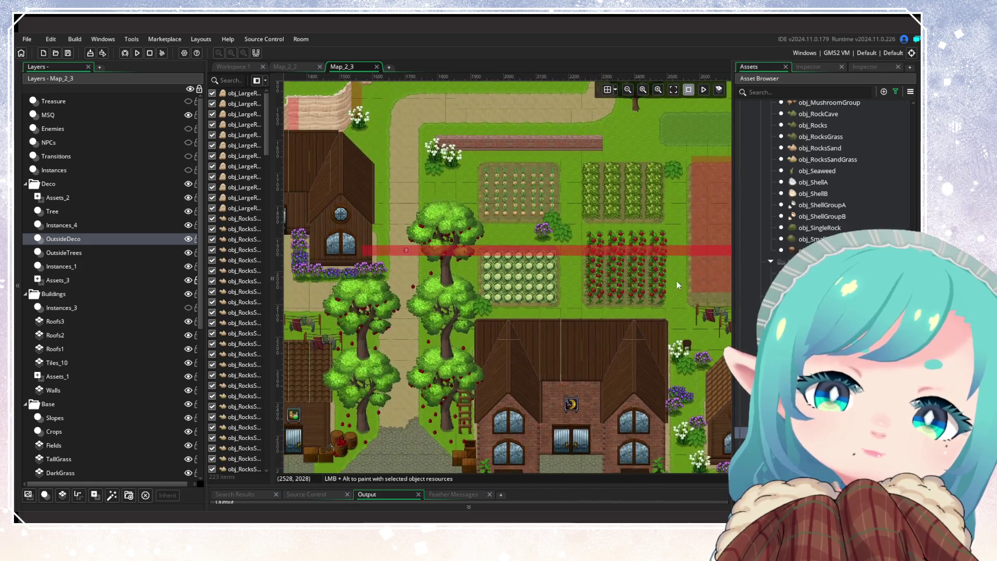
scroll(569, 335, right, 3)
scroll(519, 322, down, 1)
drag(557, 292, 485, 371)
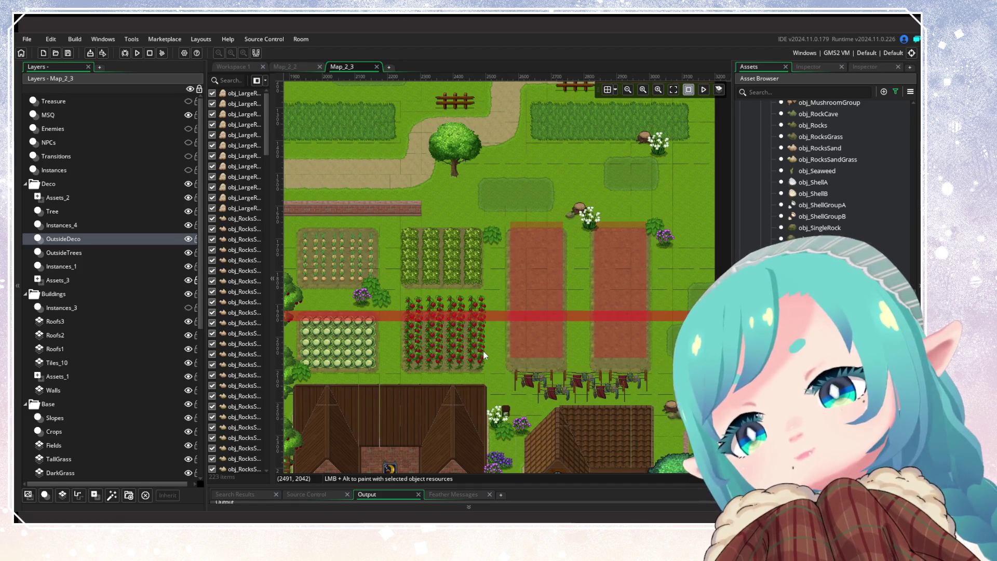
scroll(520, 329, down, 5)
scroll(520, 329, left, 5)
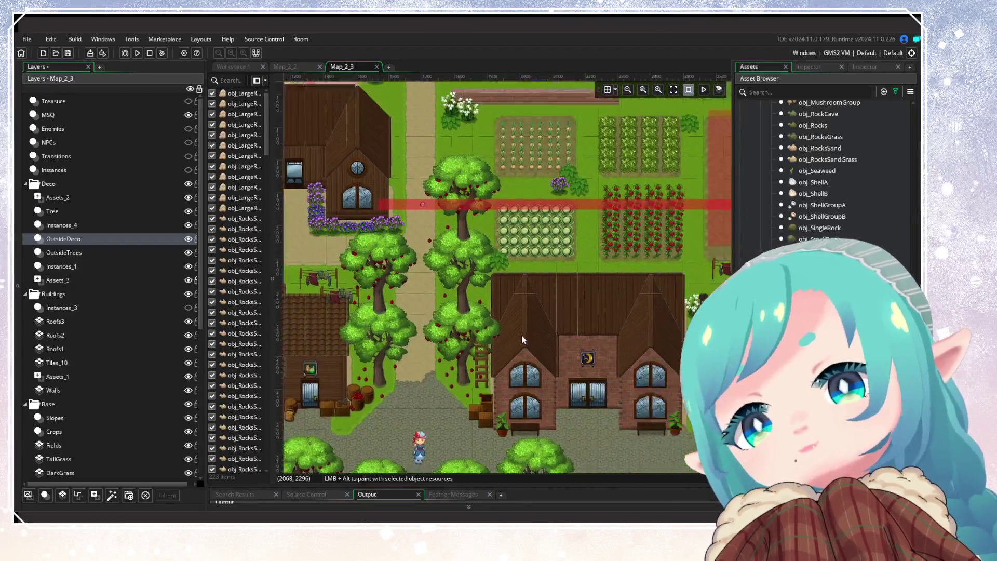
scroll(493, 353, up, 3)
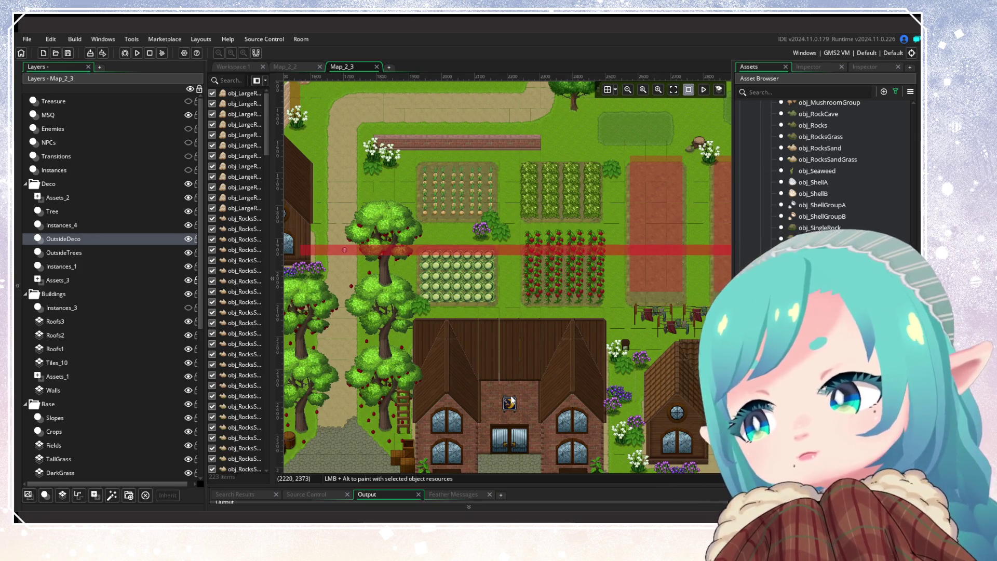
scroll(636, 186, down, 3)
scroll(637, 186, right, 4)
scroll(463, 163, up, 4)
scroll(463, 163, left, 6)
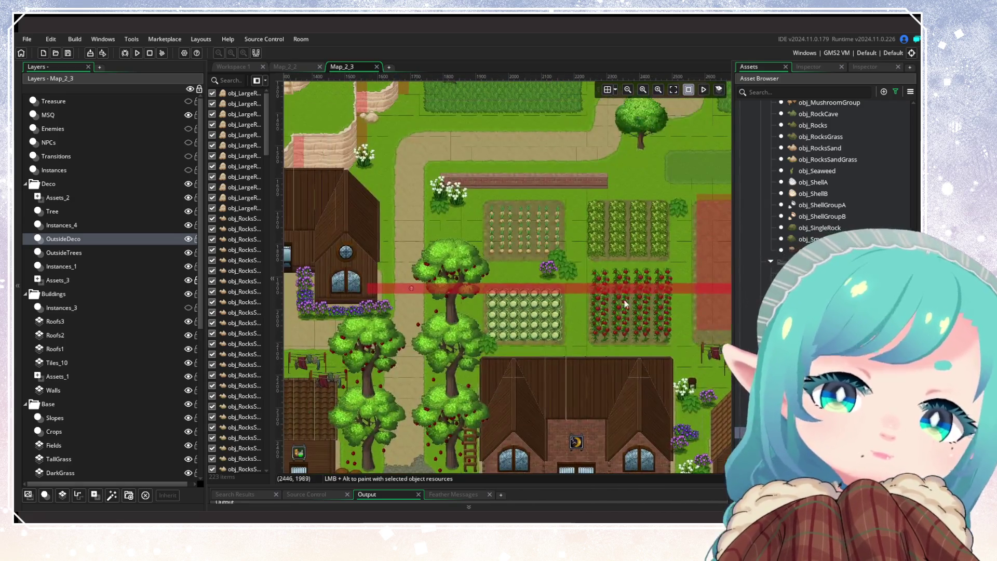
scroll(425, 285, down, 2)
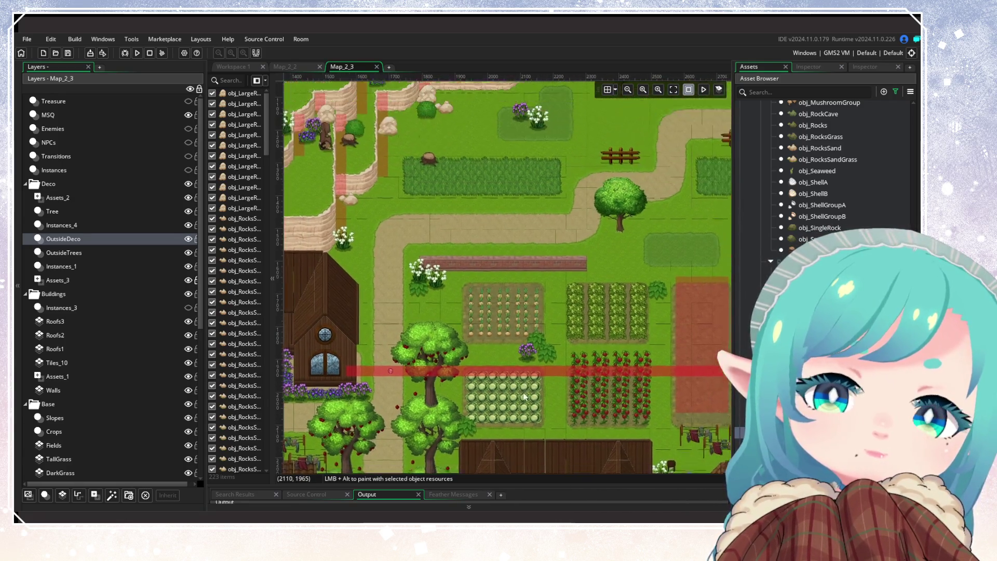
scroll(398, 264, right, 6)
scroll(553, 250, up, 2)
scroll(553, 249, left, 3)
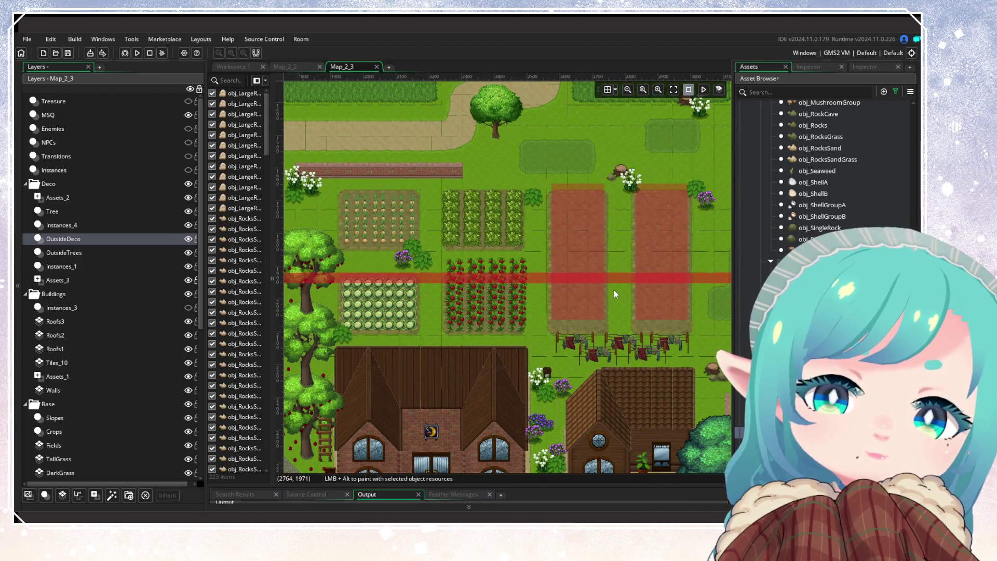
scroll(614, 294, up, 4)
scroll(614, 294, right, 1)
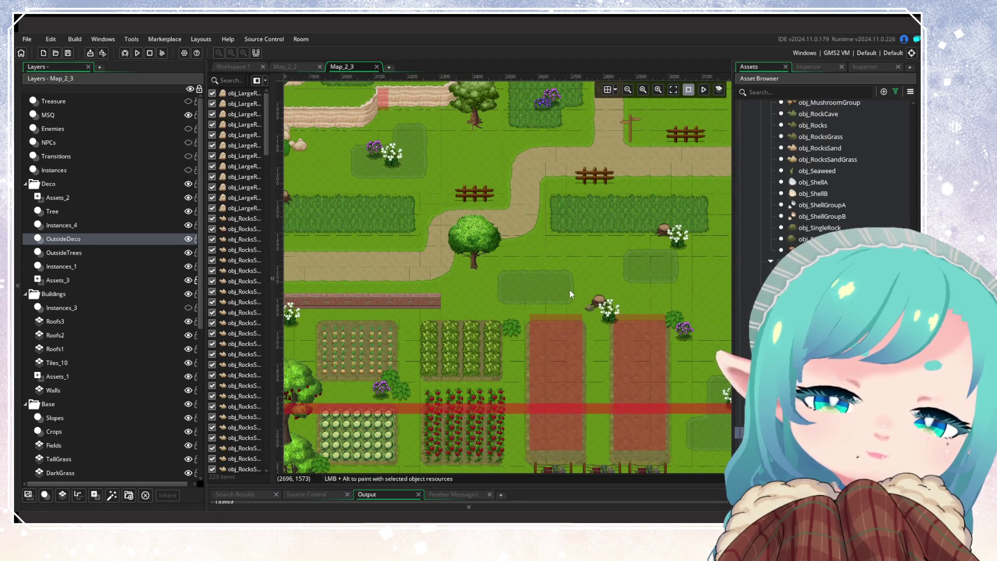
scroll(566, 244, down, 8)
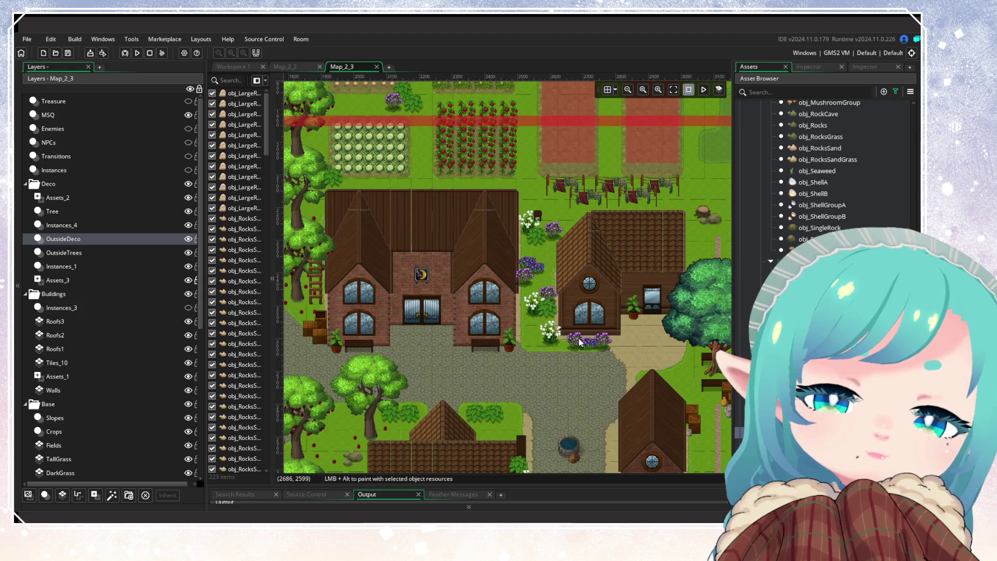
scroll(579, 338, down, 3)
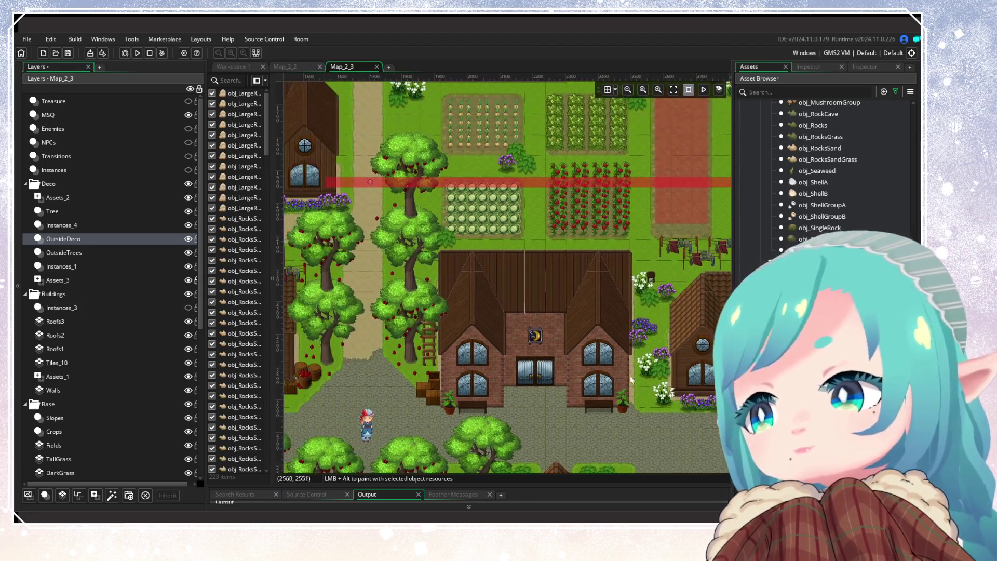
scroll(586, 366, down, 3)
scroll(548, 335, up, 3)
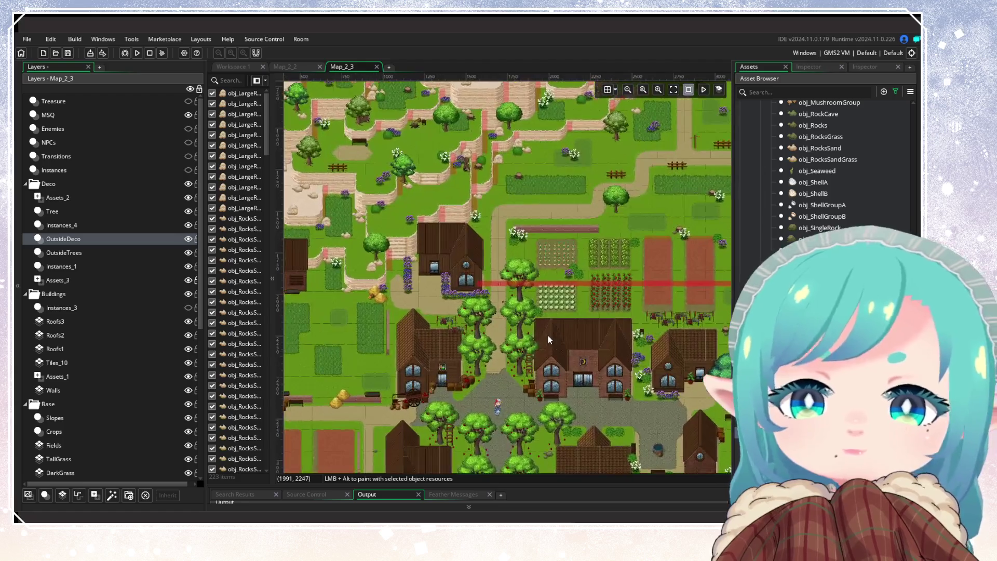
mouse_move(634, 227)
mouse_down()
mouse_move(505, 270)
mouse_move(540, 447)
mouse_move(586, 456)
mouse_move(754, 254)
mouse_up()
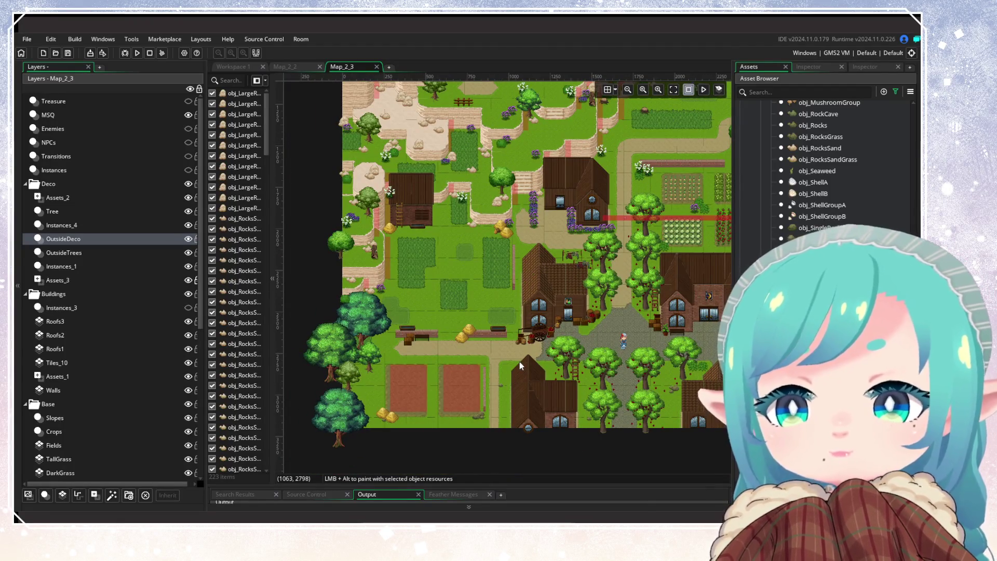
drag(555, 292, 388, 357)
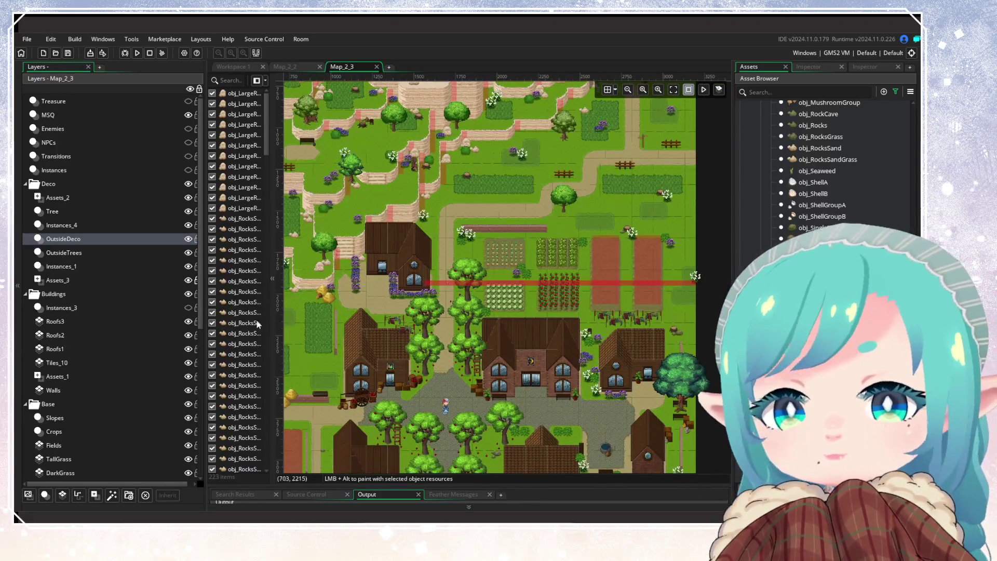
Make the Transitions and NPCs layers visible on the village map.
click(188, 308)
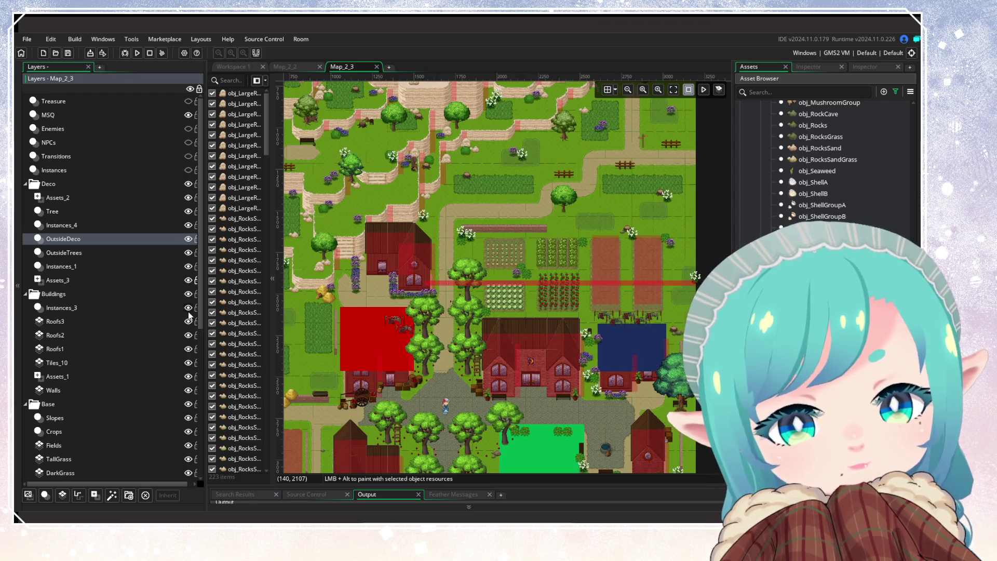
click(188, 308)
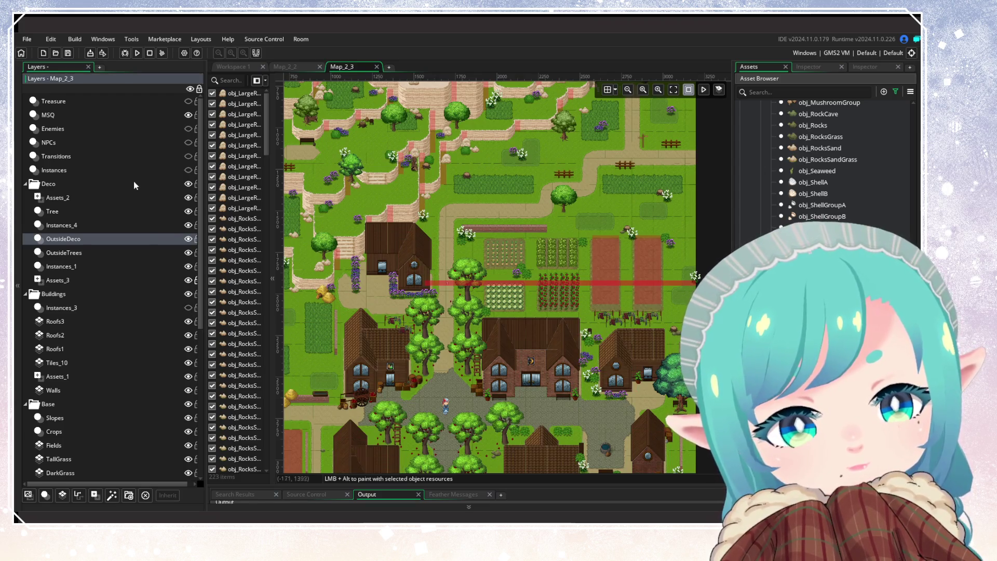
click(188, 156)
click(186, 145)
click(170, 145)
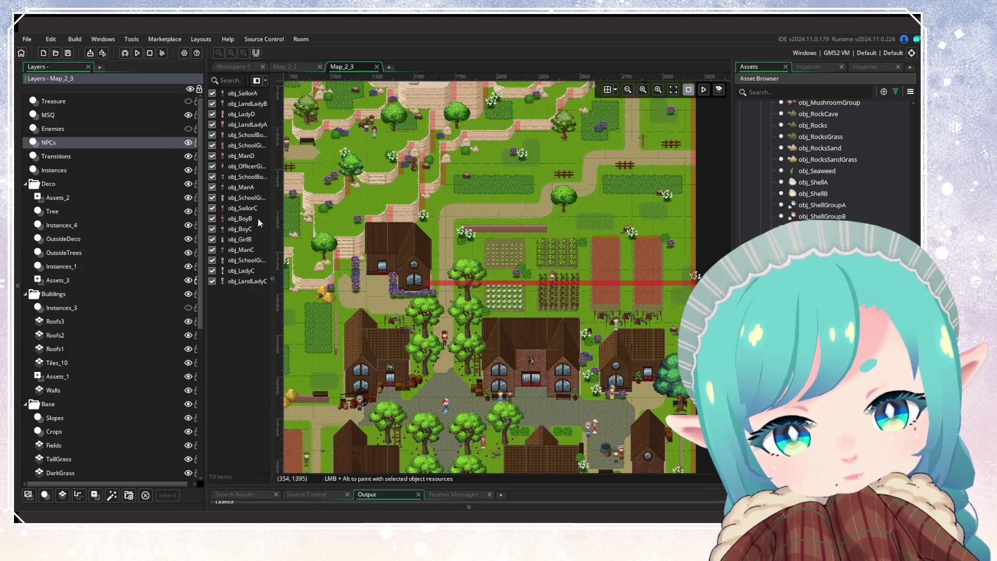
Move the bench NPC down so it sits on the bench.
drag(384, 292, 597, 221)
scroll(457, 332, up, 6)
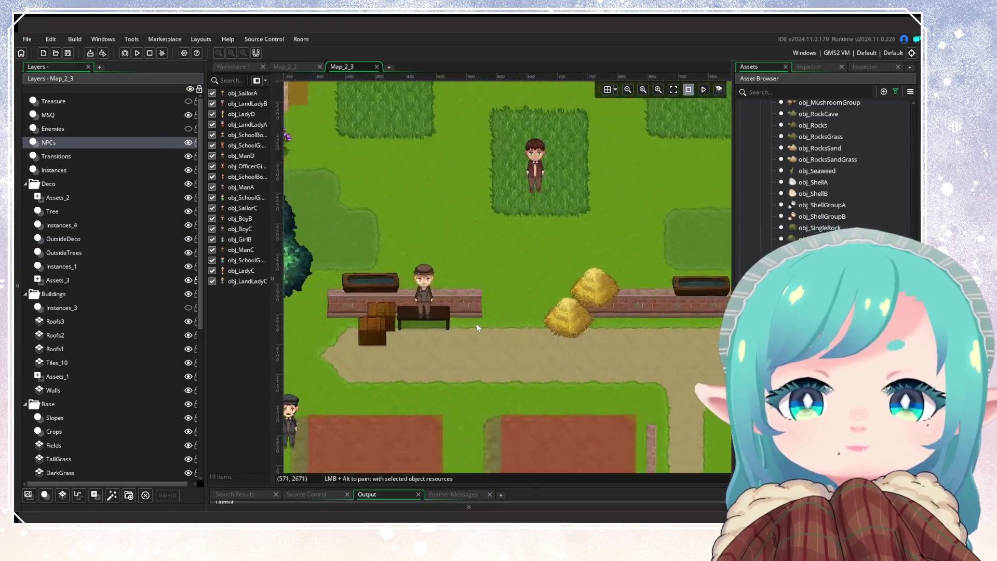
click(409, 280)
drag(416, 292, 415, 315)
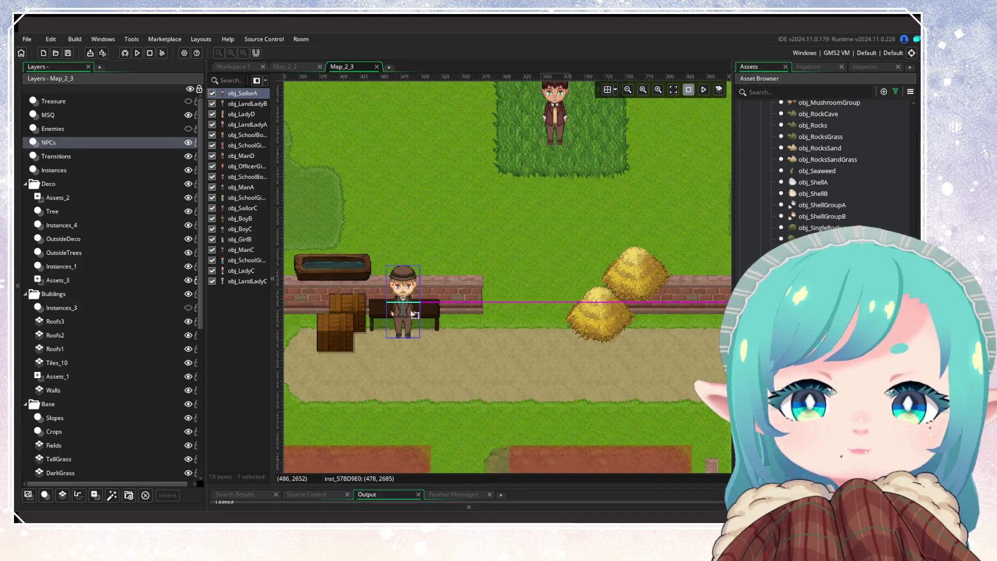
click(383, 289)
Make the Enemies layer visible and look over the village map with all NPCs shown.
click(152, 130)
click(188, 129)
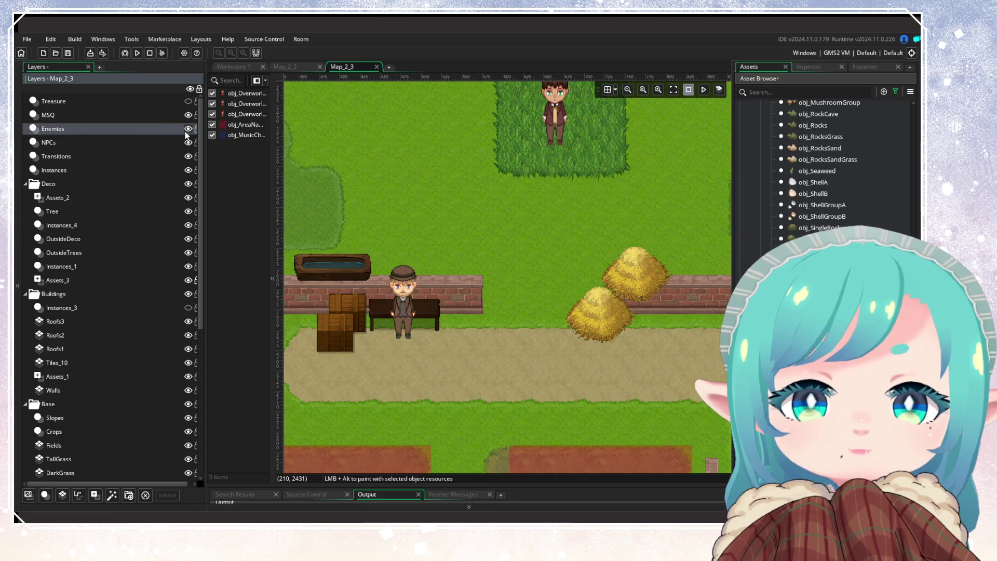
scroll(348, 267, down, 8)
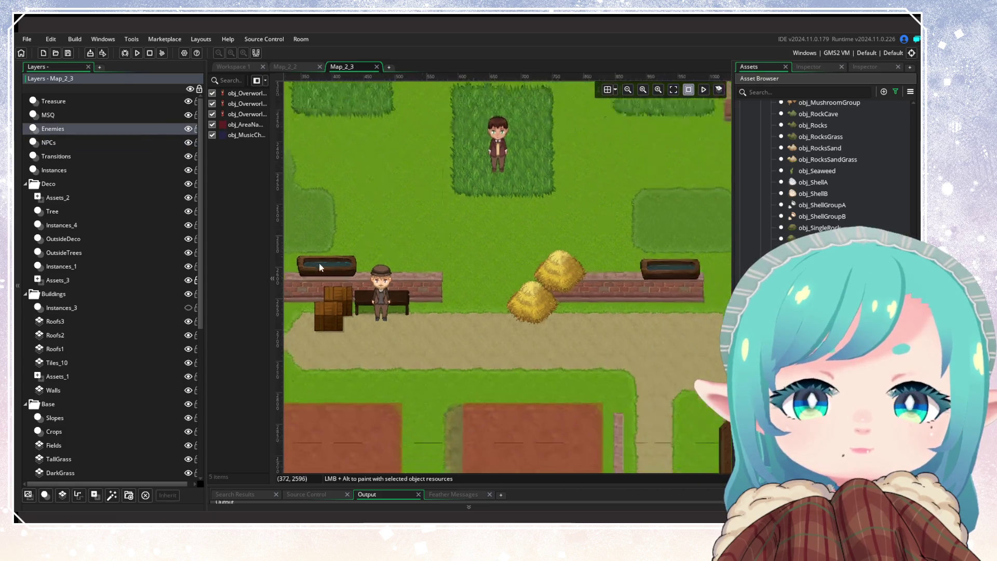
drag(473, 253, 320, 317)
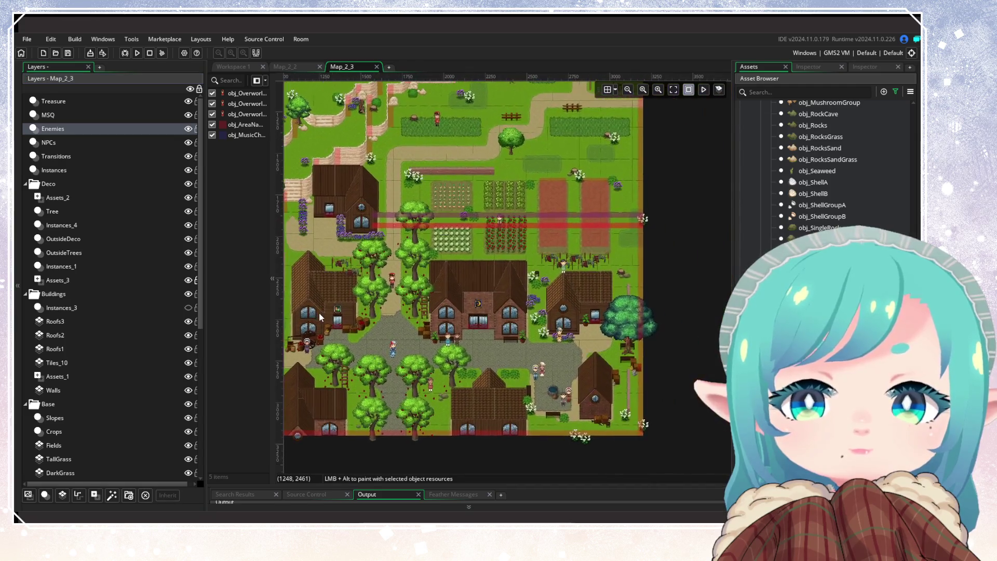
scroll(320, 317, up, 3)
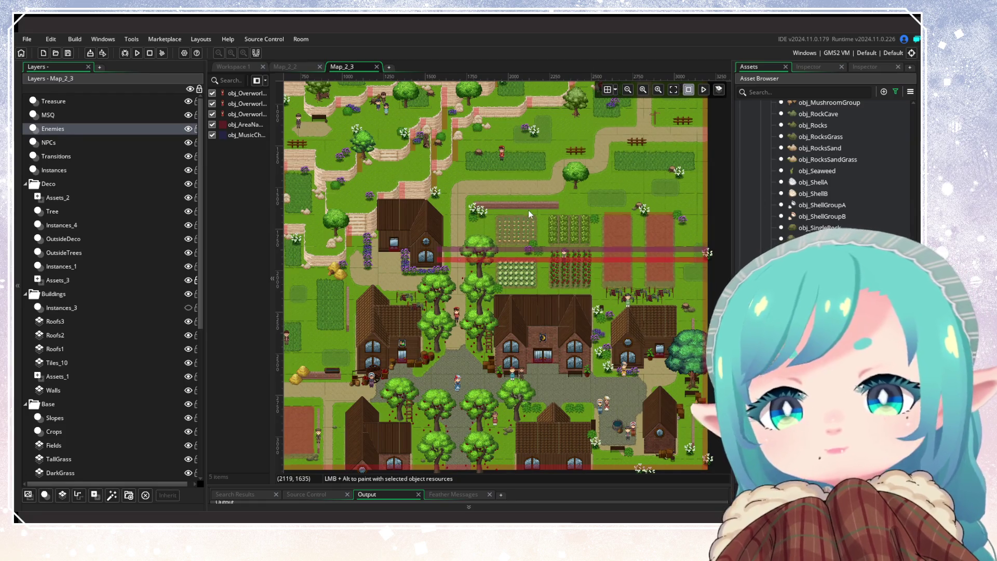
scroll(523, 227, up, 3)
scroll(523, 227, down, 10)
scroll(535, 317, right, 6)
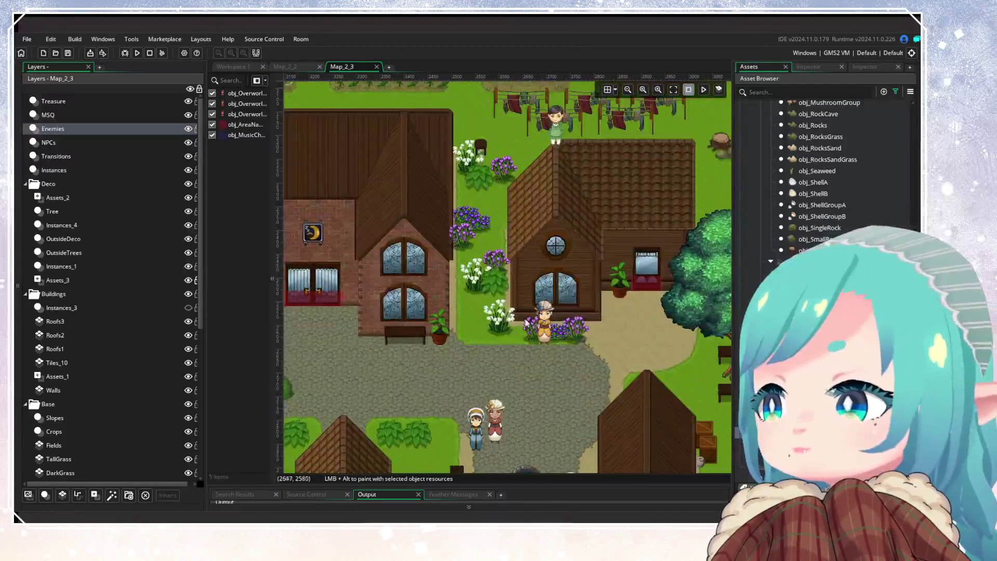
scroll(469, 259, down, 5)
scroll(595, 314, right, 4)
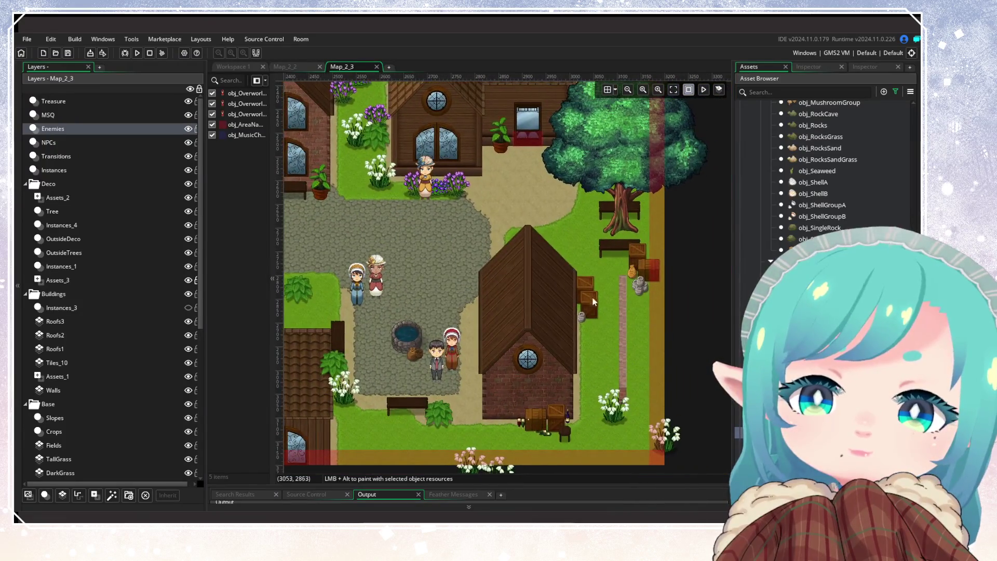
scroll(592, 322, up, 3)
scroll(526, 314, down, 2)
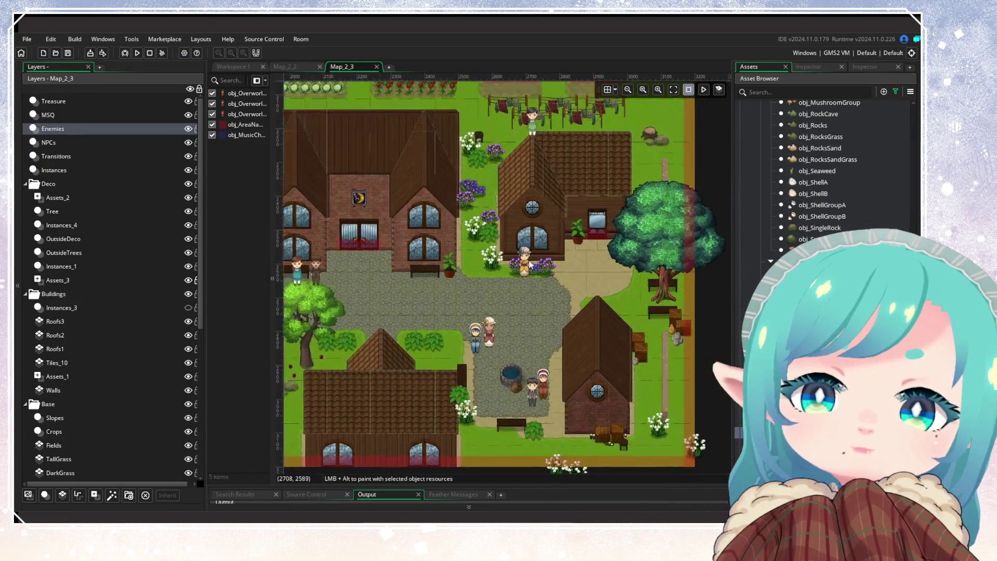
scroll(524, 269, up, 4)
click(107, 144)
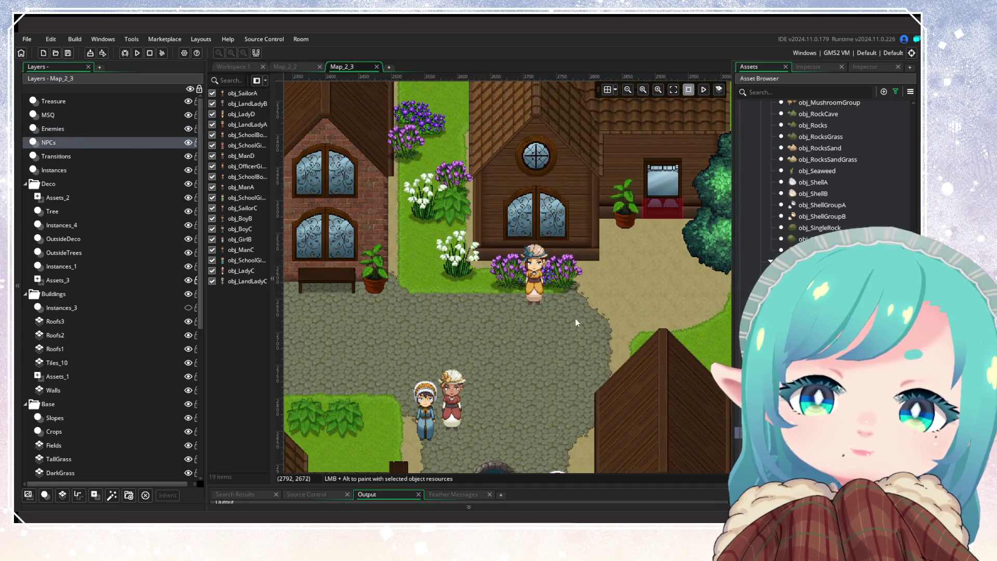
scroll(488, 343, down, 3)
scroll(489, 344, down, 4)
scroll(566, 340, up, 3)
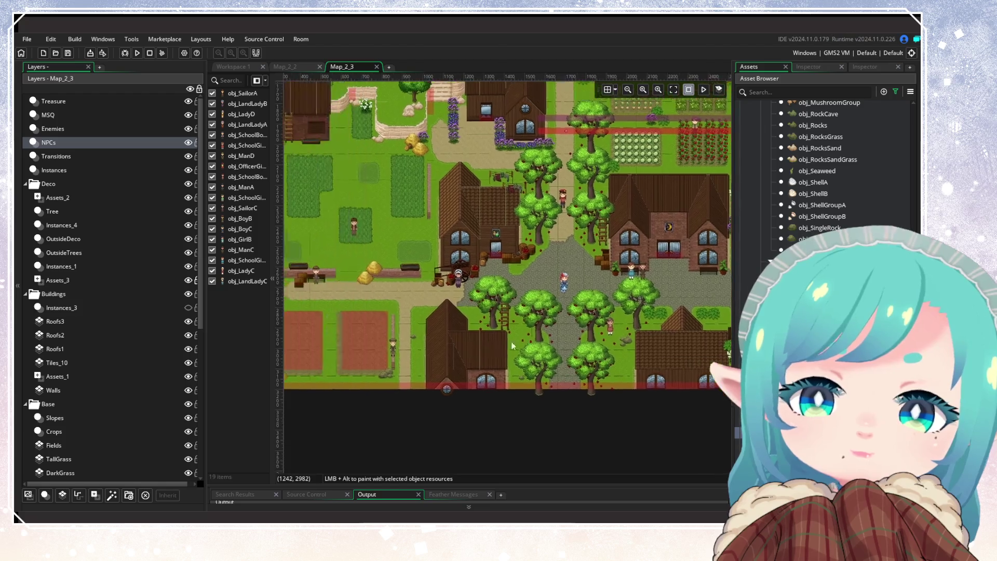
scroll(653, 345, down, 2)
scroll(623, 340, up, 2)
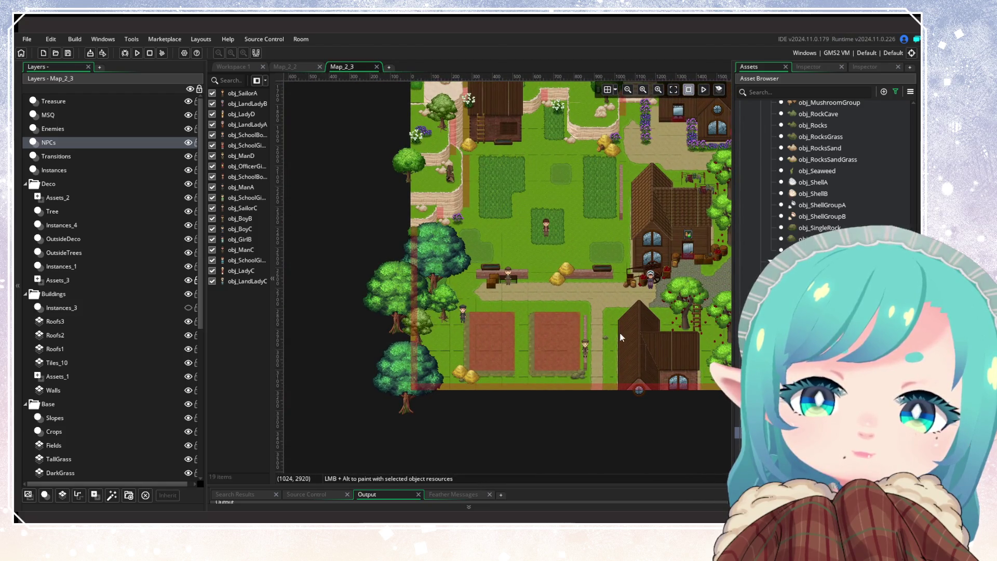
scroll(575, 363, up, 4)
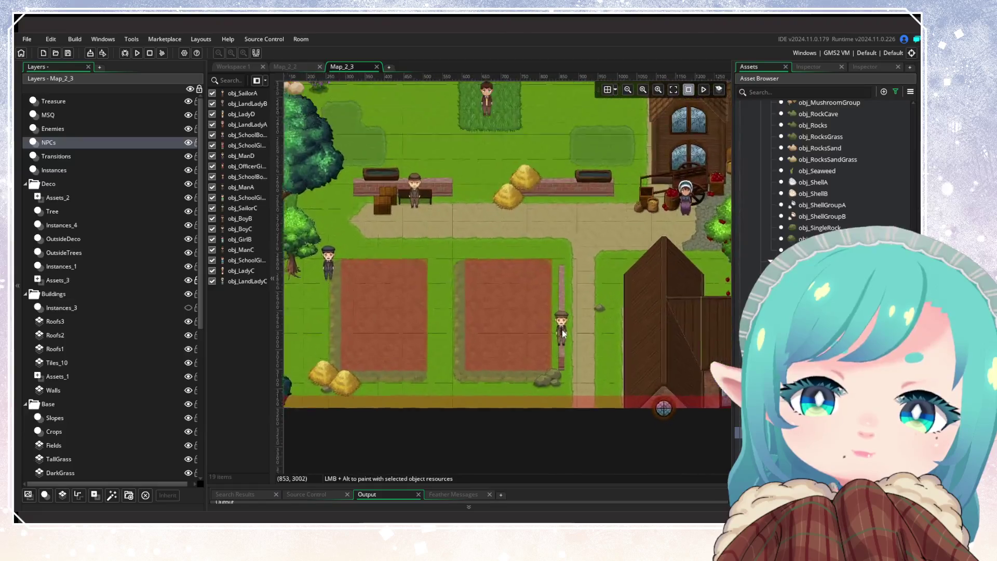
click(565, 335)
drag(566, 337, 543, 337)
click(563, 341)
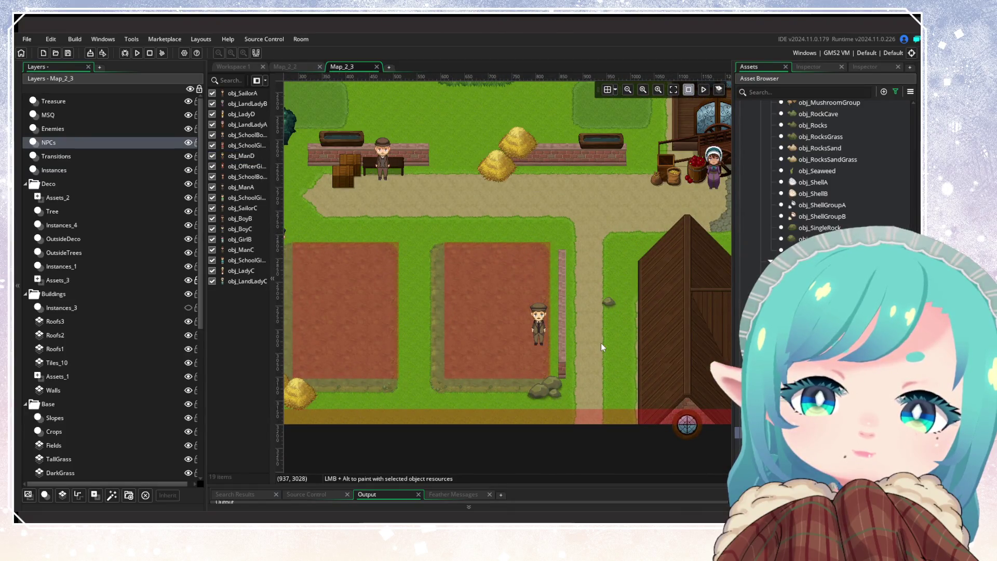
scroll(600, 342, down, 2)
scroll(575, 463, up, 10)
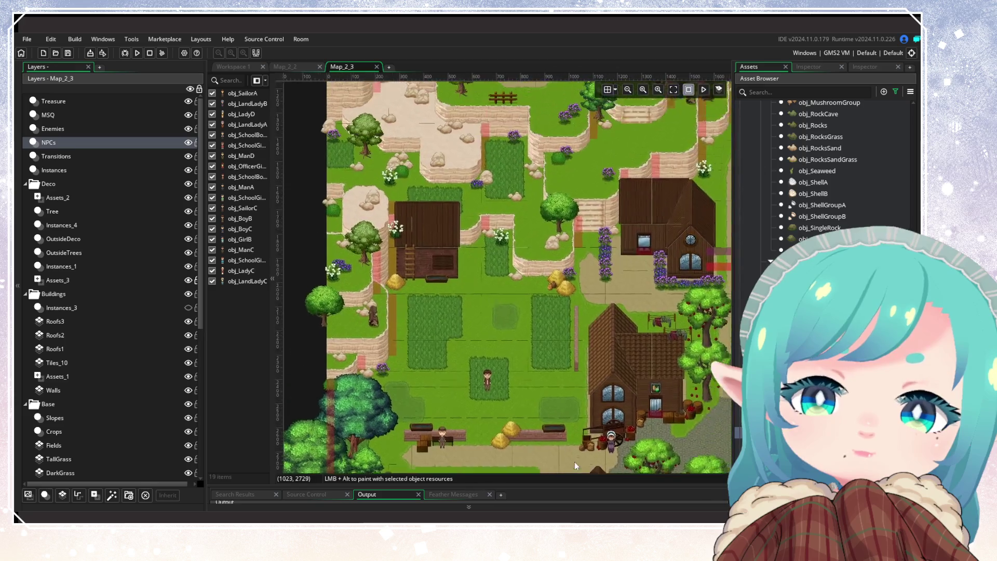
scroll(380, 385, right, 10)
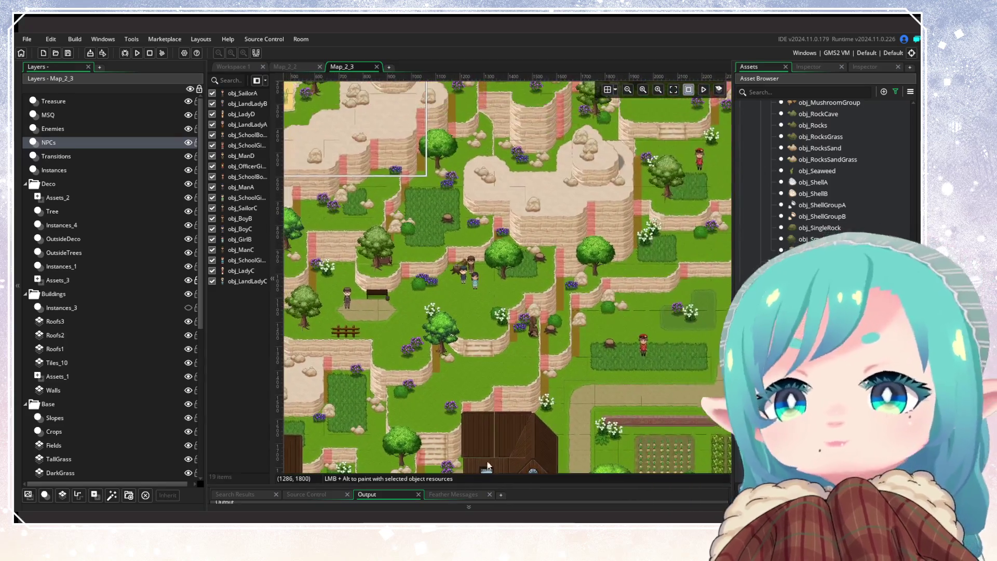
scroll(379, 386, up, 7)
scroll(379, 386, right, 2)
scroll(379, 385, down, 3)
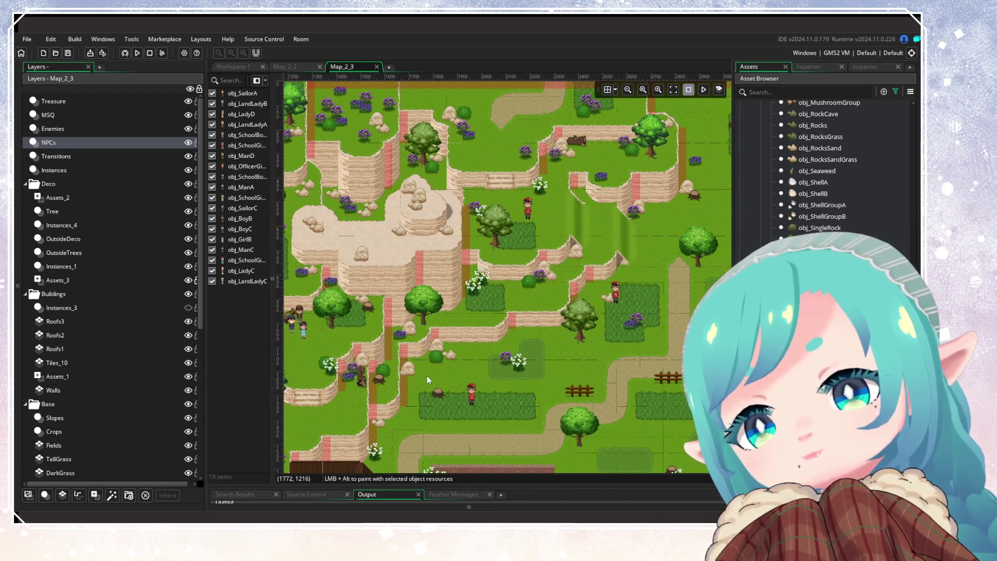
scroll(387, 303, down, 11)
scroll(363, 332, left, 7)
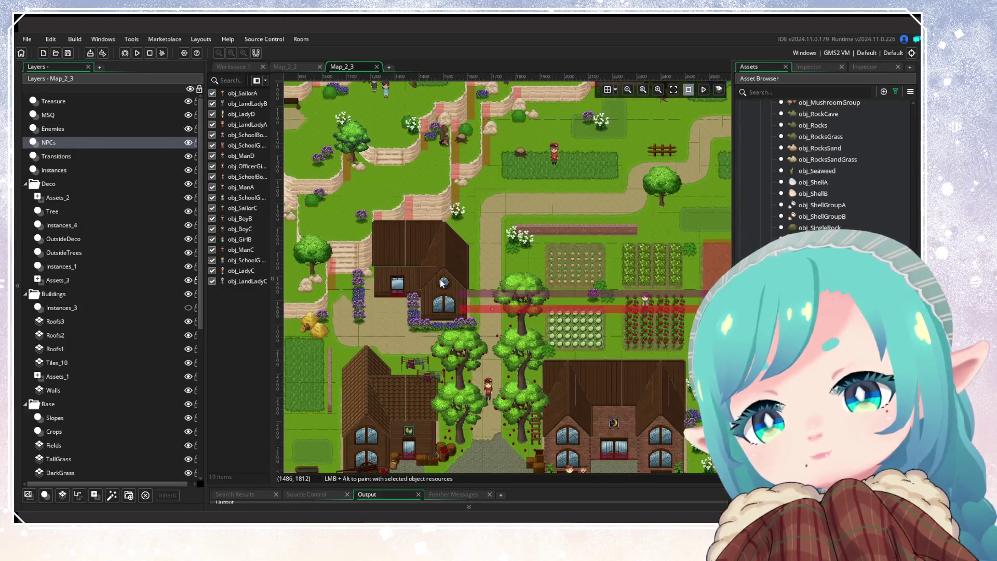
scroll(455, 220, down, 4)
scroll(455, 220, right, 5)
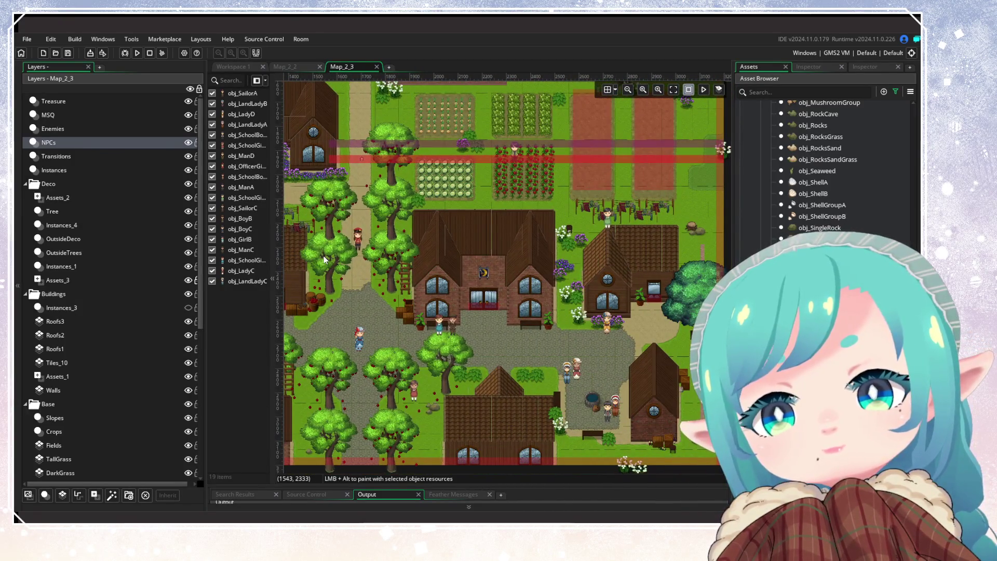
scroll(418, 222, down, 2)
scroll(419, 222, right, 2)
scroll(419, 222, up, 3)
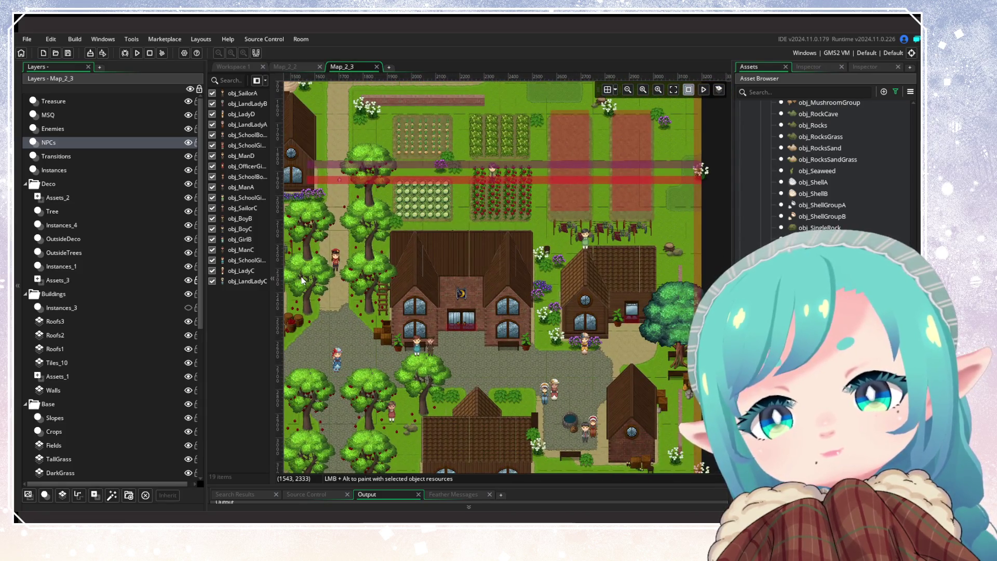
scroll(408, 138, down, 5)
scroll(407, 138, left, 3)
scroll(408, 137, left, 6)
scroll(535, 279, up, 2)
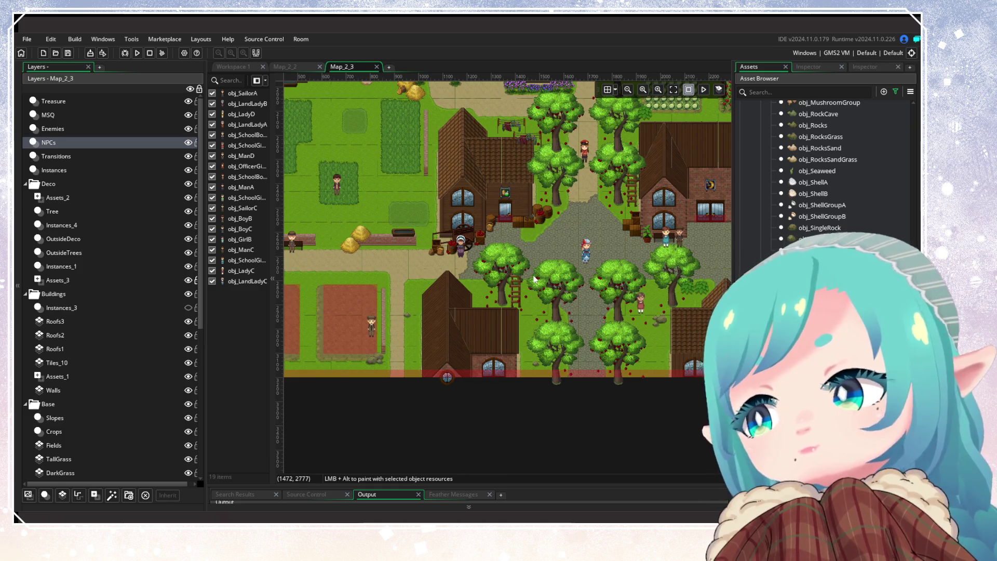
scroll(525, 271, down, 4)
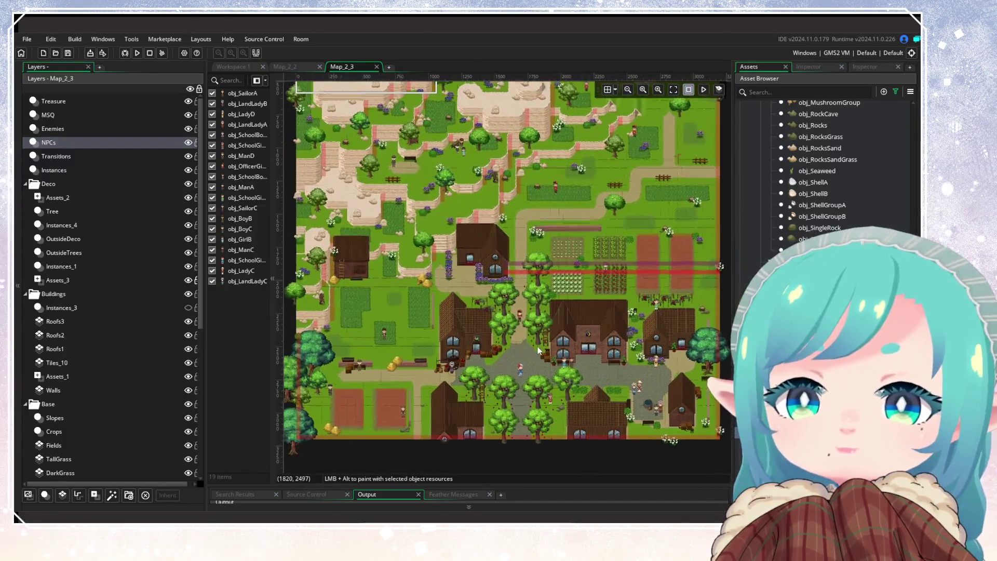
scroll(537, 347, down, 1)
scroll(538, 347, up, 1)
scroll(522, 335, up, 1)
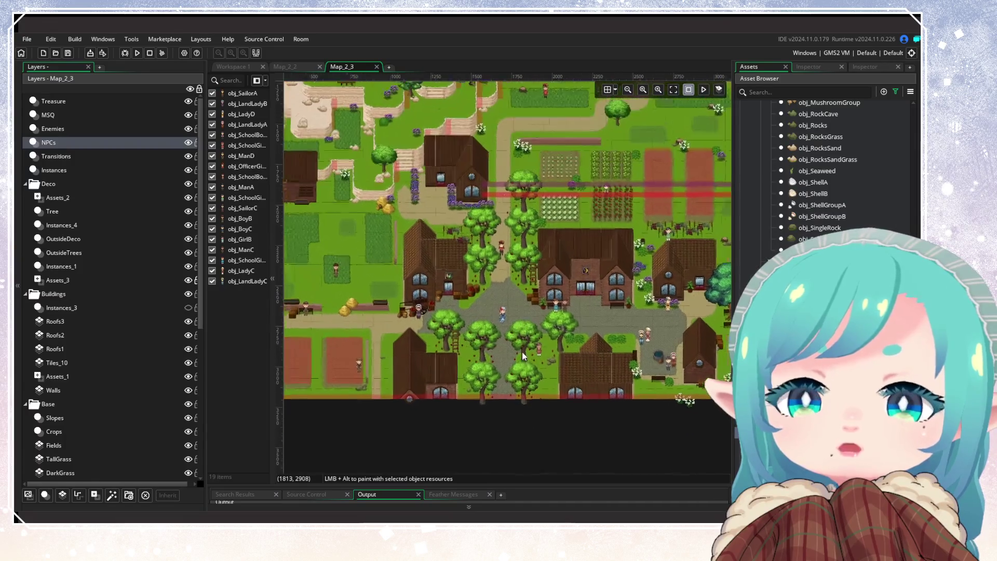
scroll(529, 296, left, 3)
scroll(529, 296, up, 1)
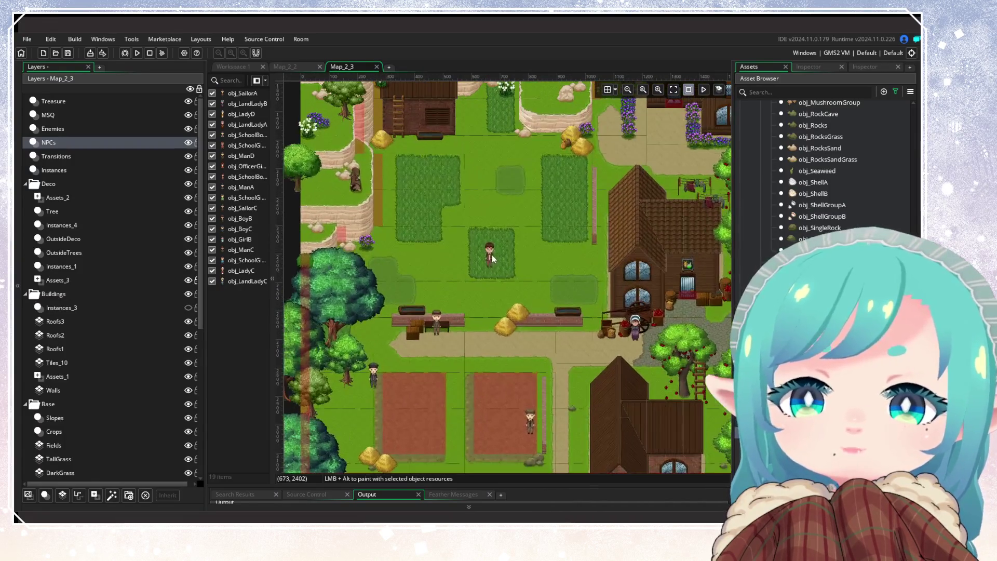
Review the obj_SchoolBoyD instance's properties and dialogue creation code, then close them.
double_click(488, 244)
click(543, 285)
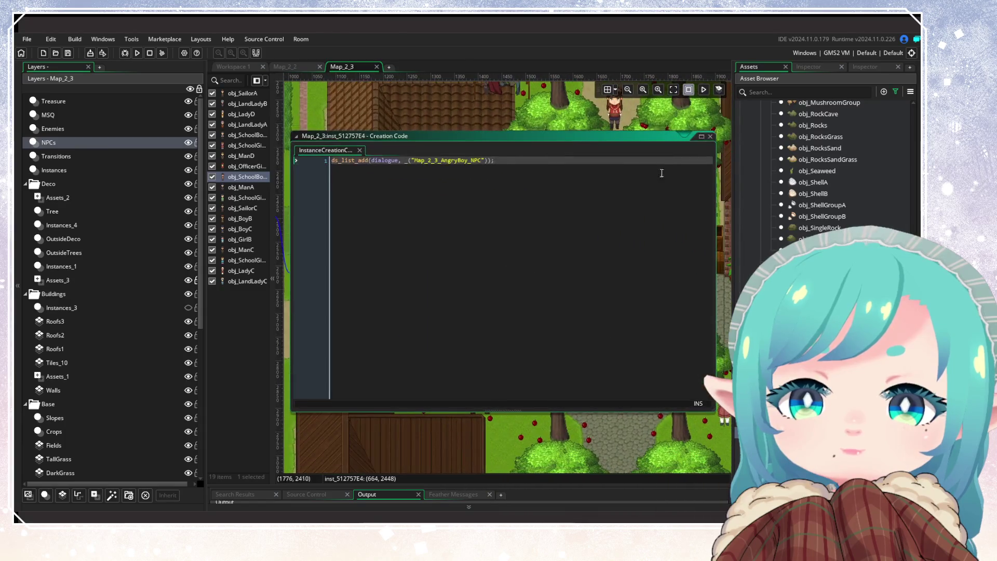
click(710, 136)
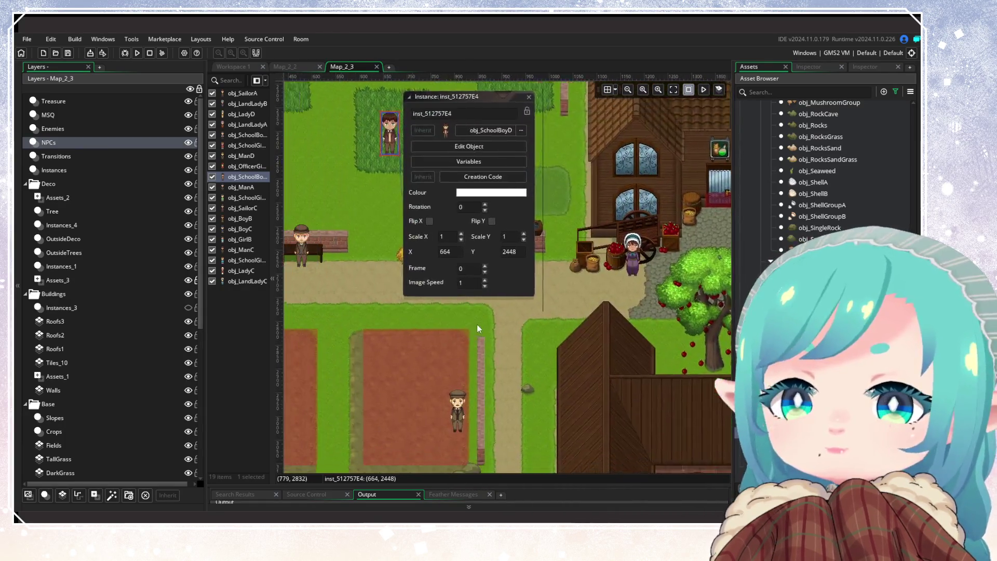
scroll(569, 250, down, 4)
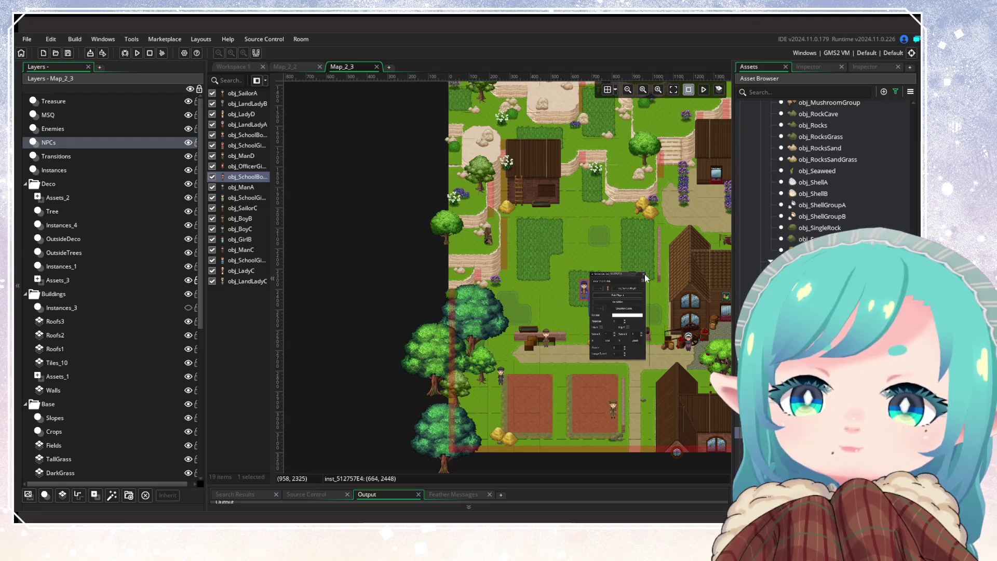
click(645, 274)
Drag obj_SchoolBoyD up and right to (697, 2387) in the grass plot.
drag(584, 292, 593, 281)
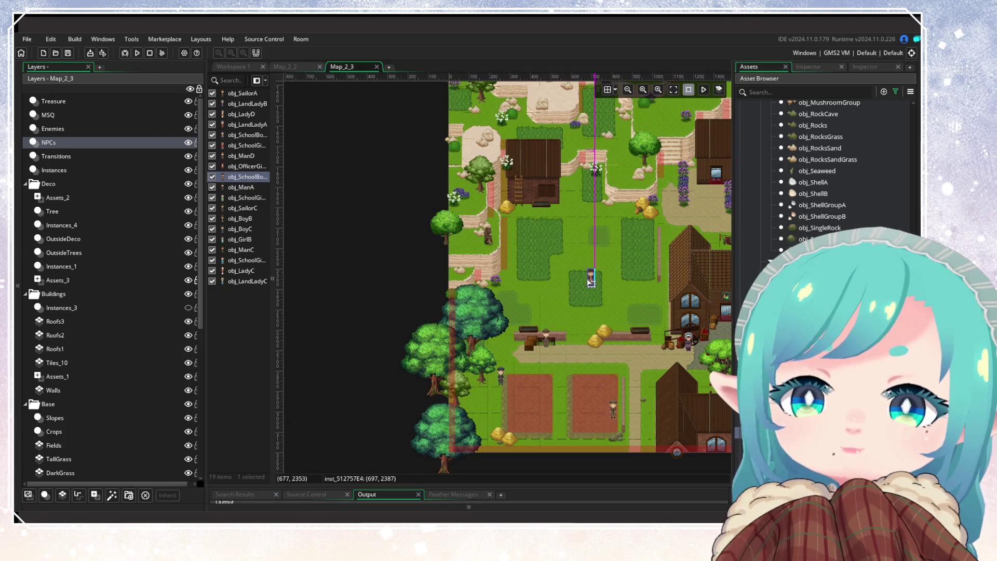
click(581, 333)
drag(581, 334, 389, 341)
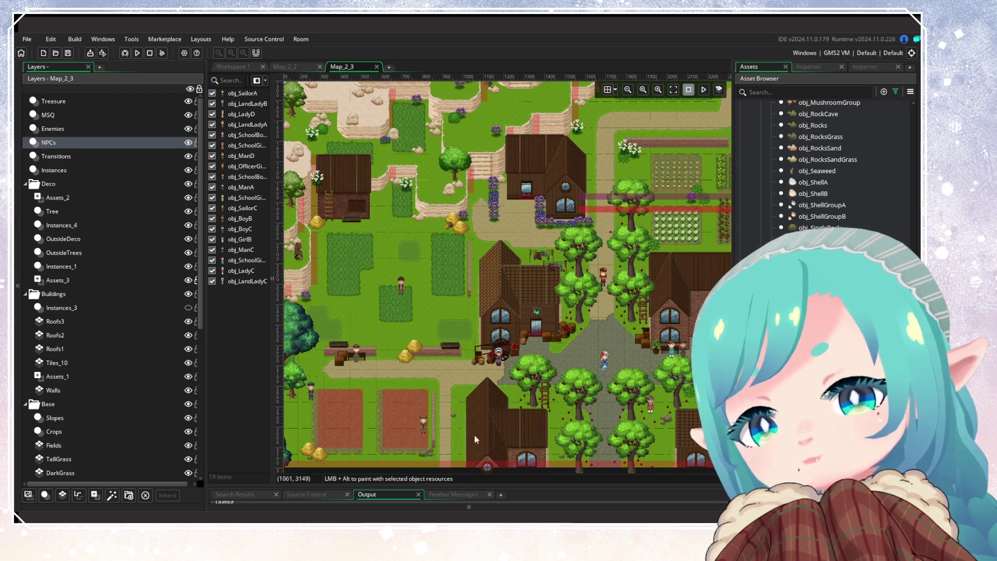
drag(705, 291, 564, 494)
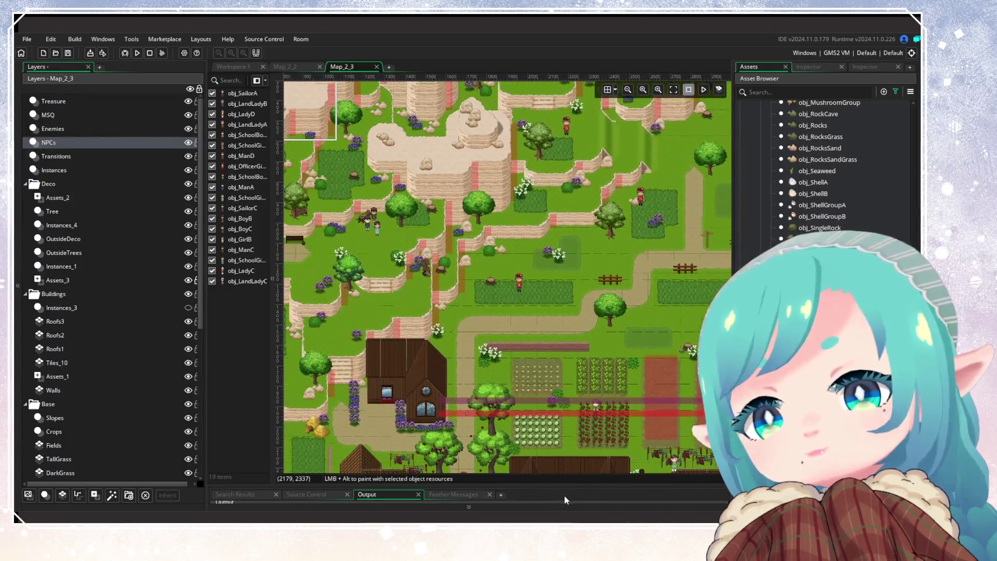
scroll(526, 326, down, 10)
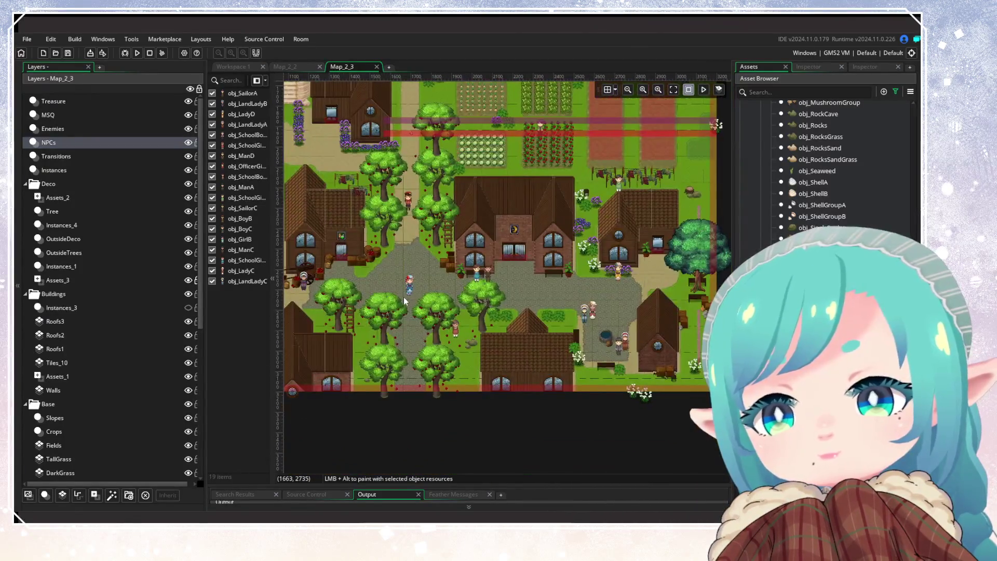
scroll(403, 297, up, 2)
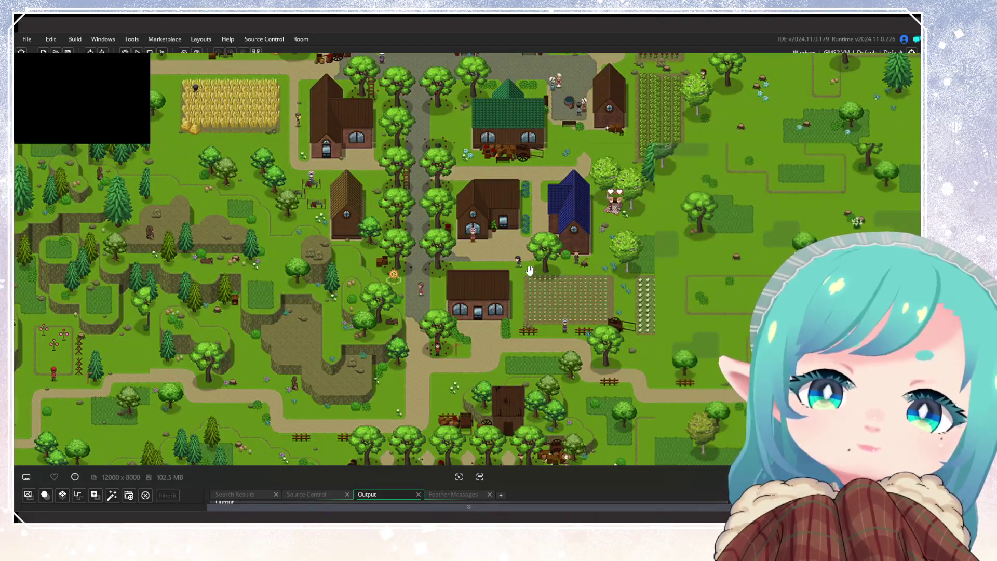
Centre the reference map on the village square and flip between it and Map_2_3 to compare.
scroll(530, 271, down, 2)
scroll(540, 337, up, 3)
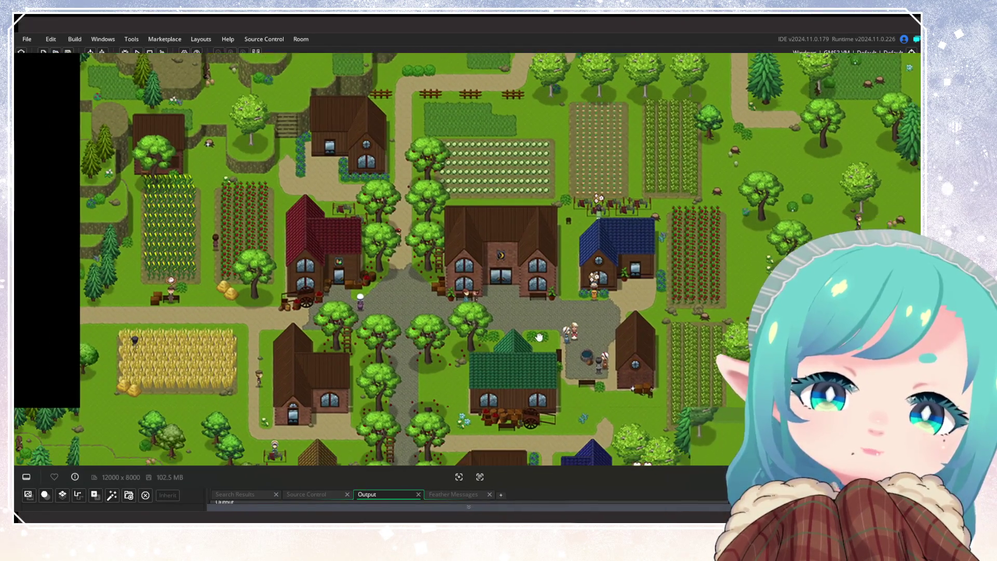
drag(539, 337, 555, 327)
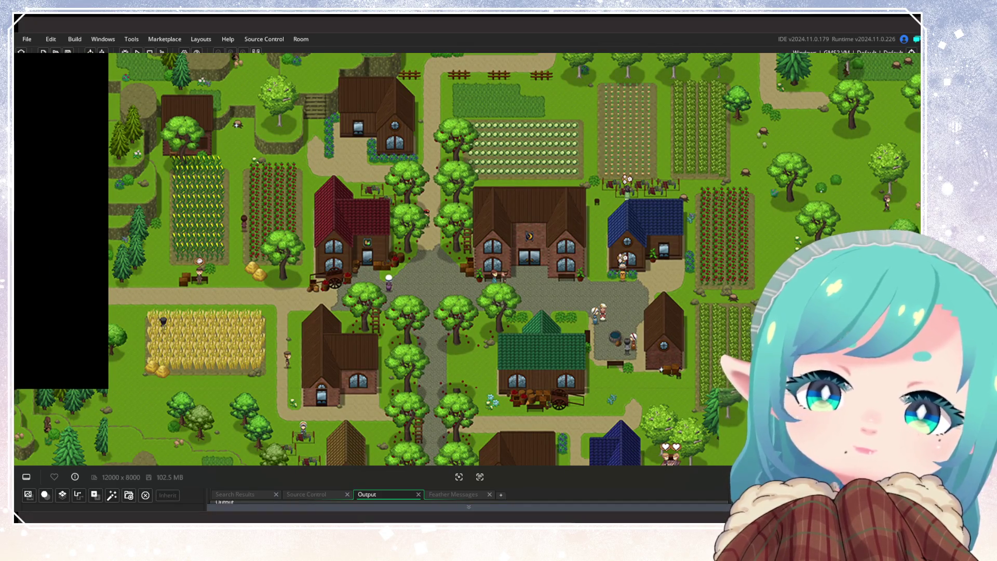
key(F12)
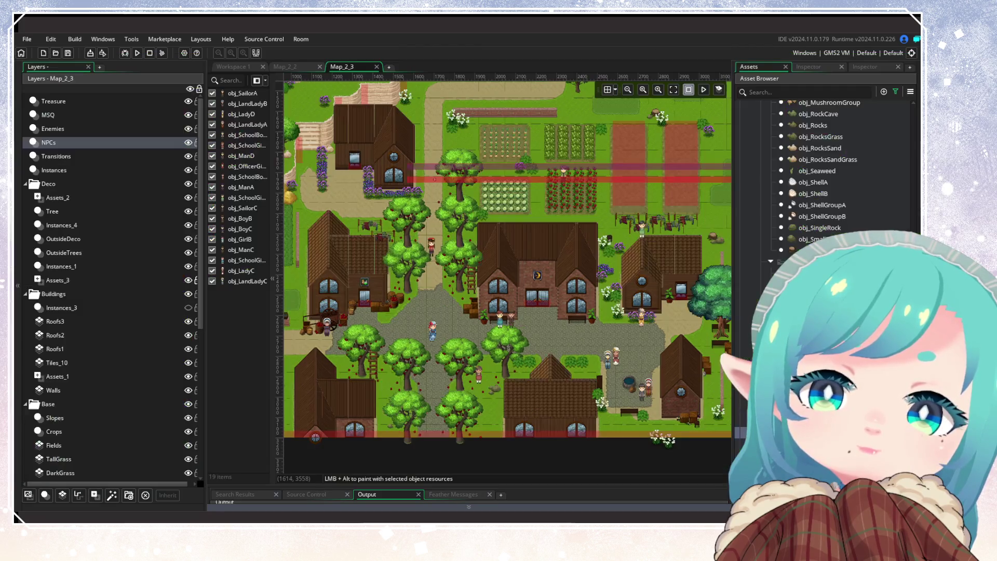
key(F12)
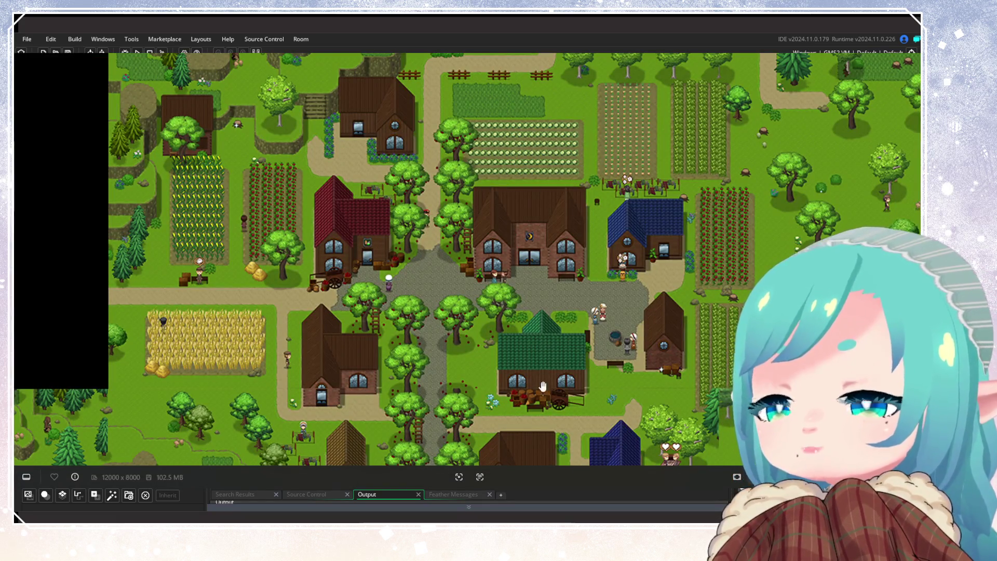
key(F12)
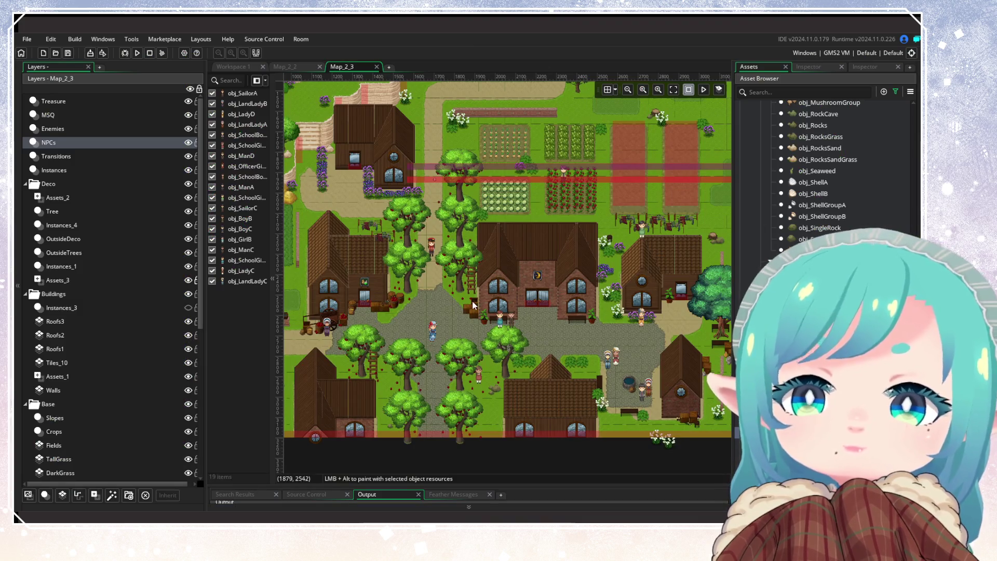
scroll(473, 305, down, 3)
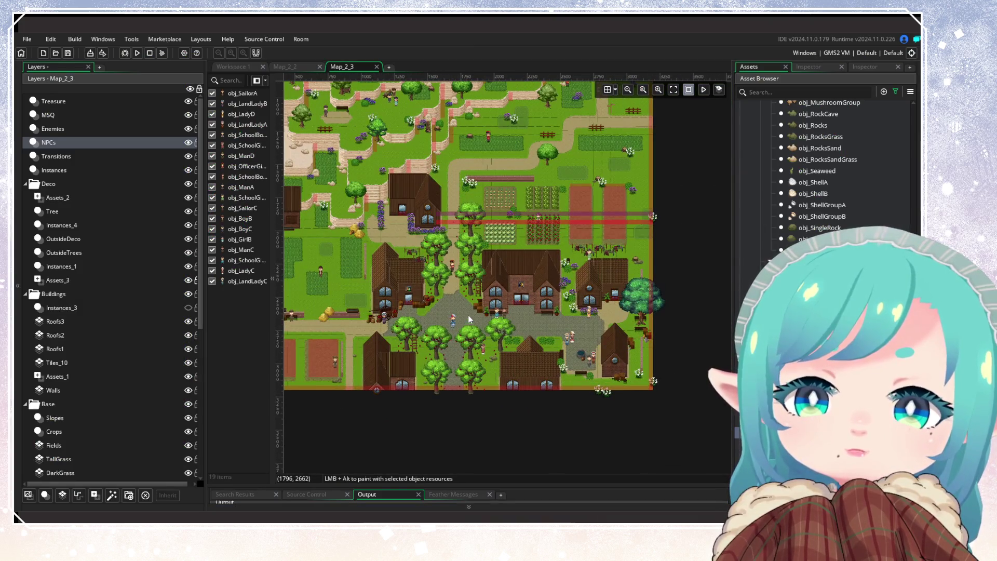
mouse_move(469, 315)
mouse_down()
mouse_move(559, 293)
mouse_move(543, 361)
mouse_up()
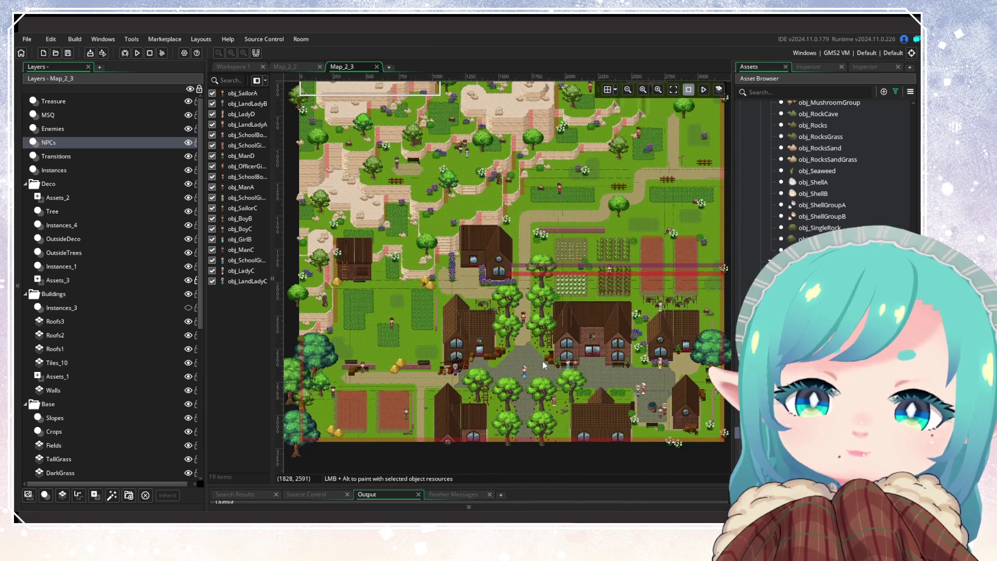
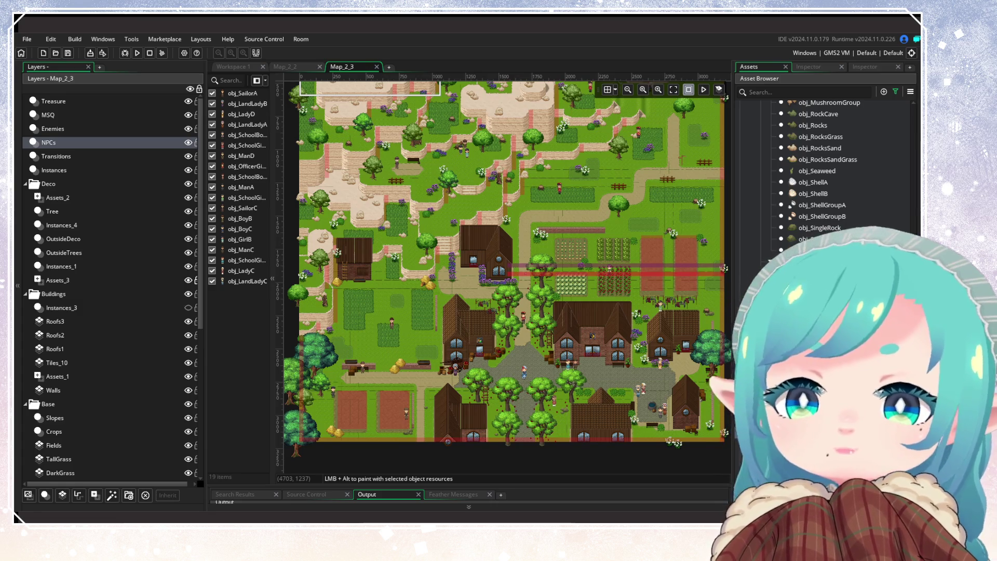
Pan and zoom around the Map_2_3 village fields, then list the Instances_3 layer's objects.
mouse_move(595, 231)
mouse_down()
mouse_move(620, 219)
mouse_move(547, 176)
mouse_up()
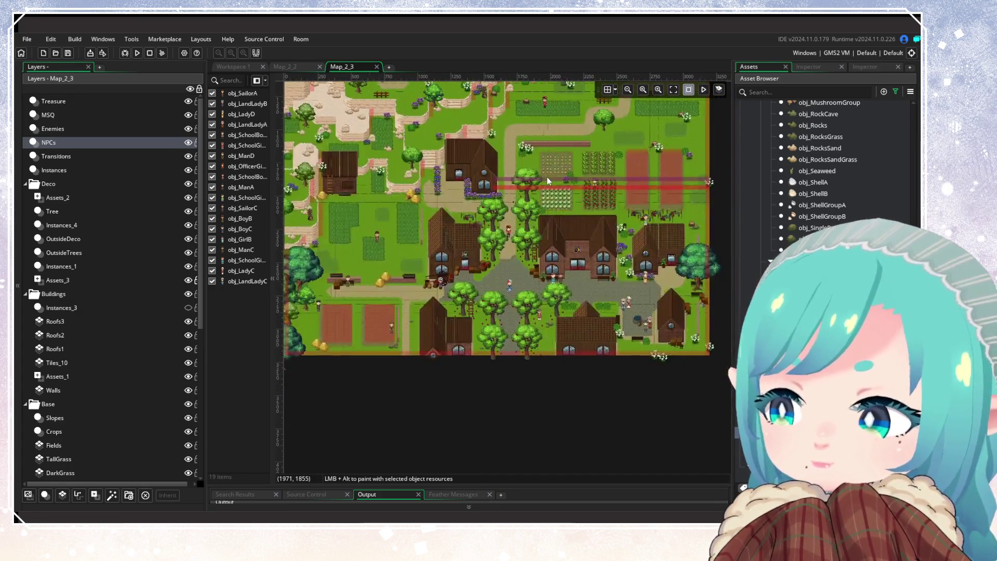
scroll(495, 273, up, 3)
drag(440, 286, 515, 264)
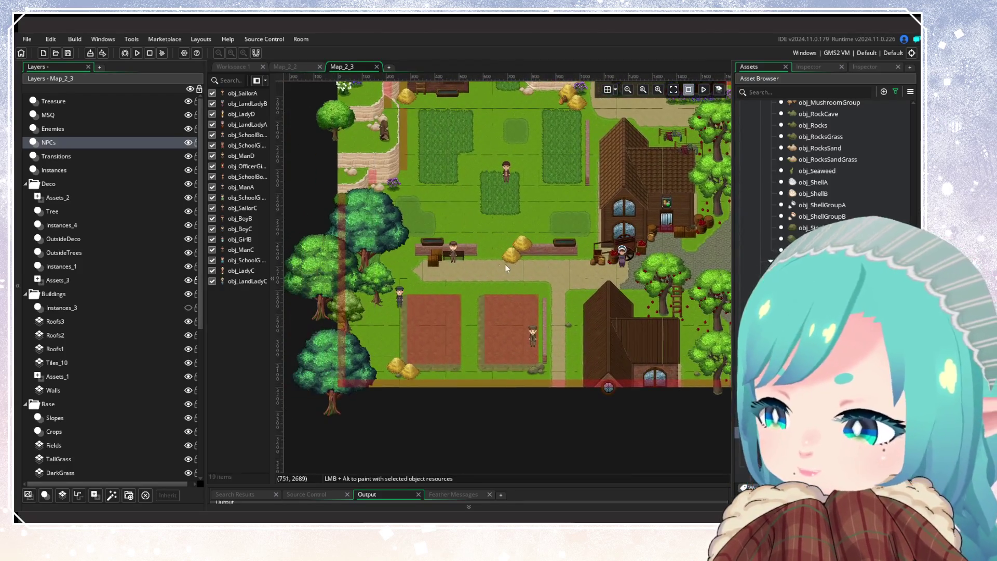
scroll(450, 263, up, 2)
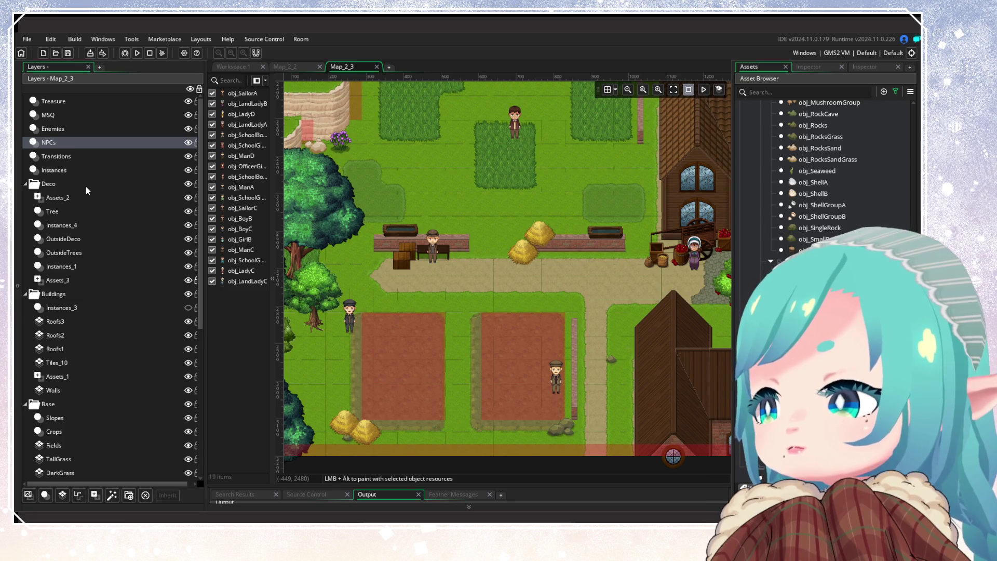
scroll(388, 222, up, 2)
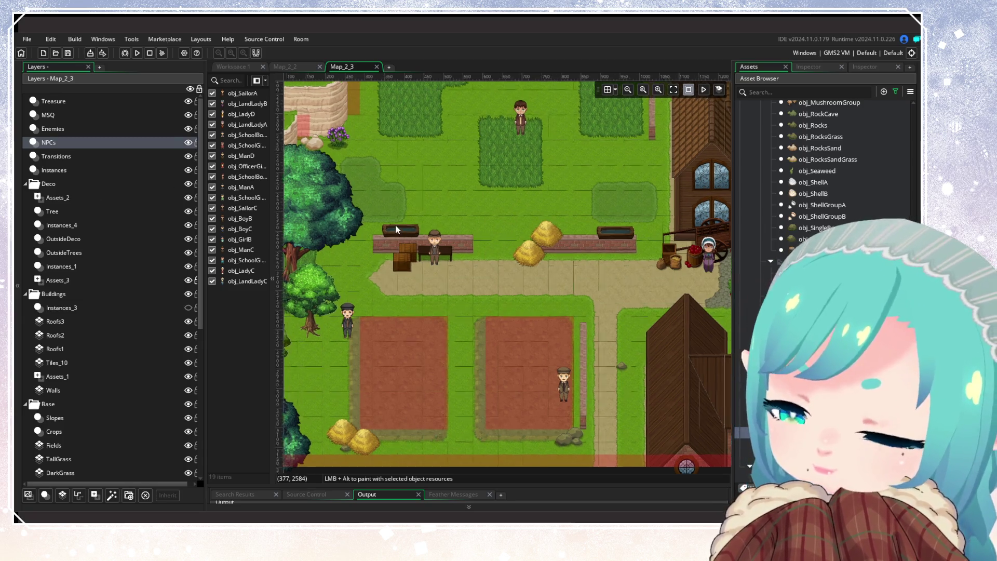
scroll(90, 338, down, 3)
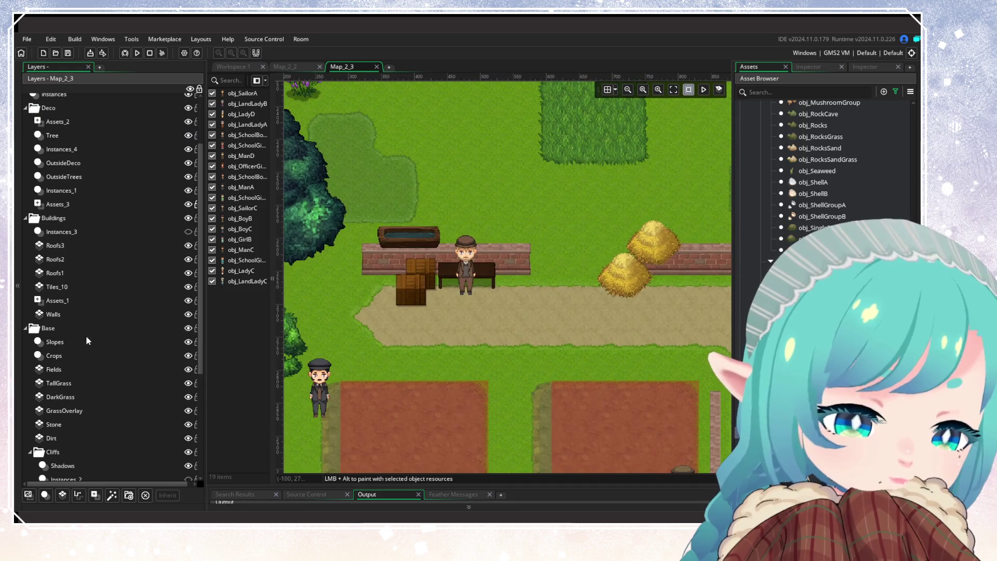
scroll(86, 310, up, 3)
click(84, 308)
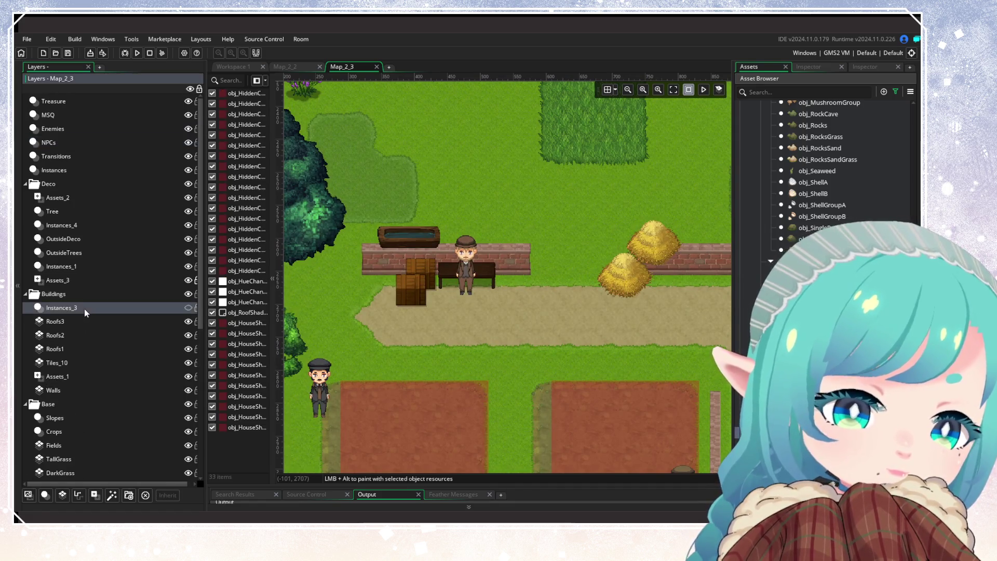
Search the assets for 'hidden', pick obj_HiddenCollision, and turn on the room grid.
drag(430, 327, 556, 332)
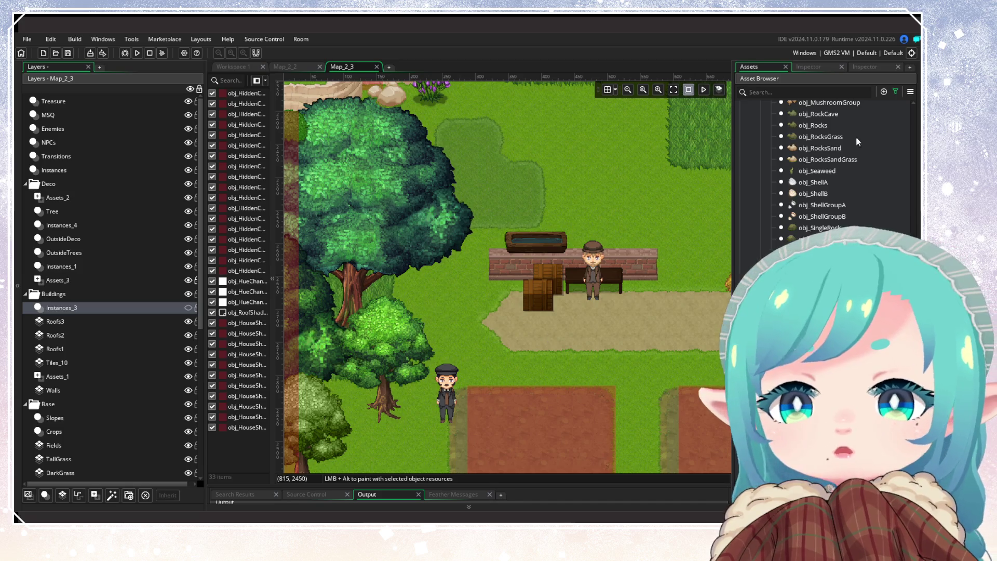
click(773, 91)
text(hidden)
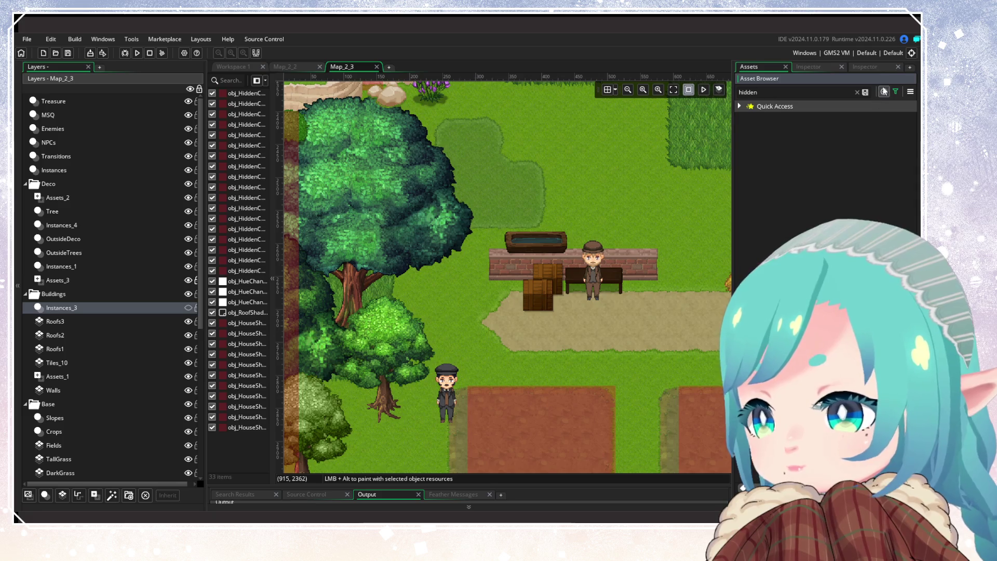
click(895, 92)
click(798, 157)
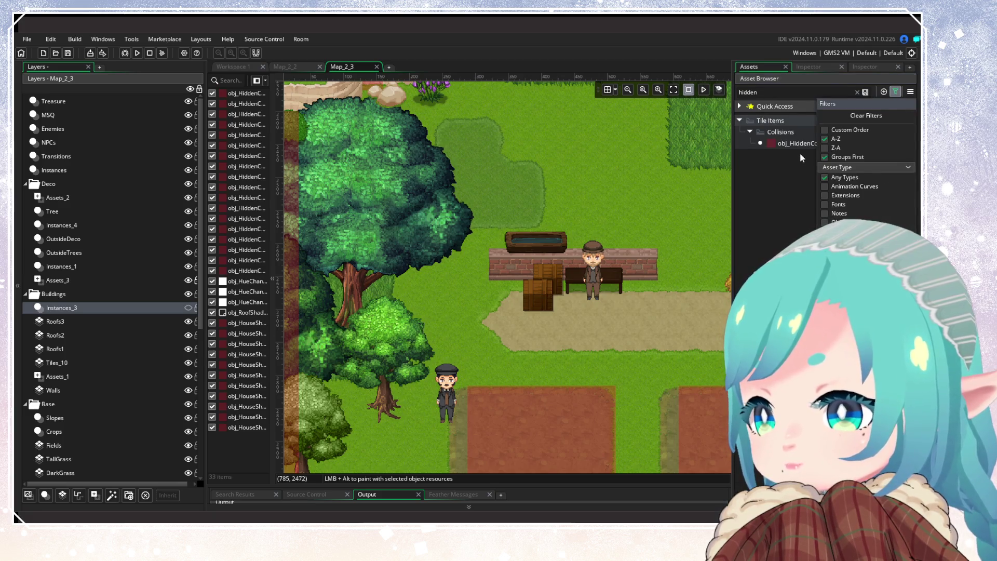
click(702, 220)
scroll(702, 217, up, 1)
click(608, 89)
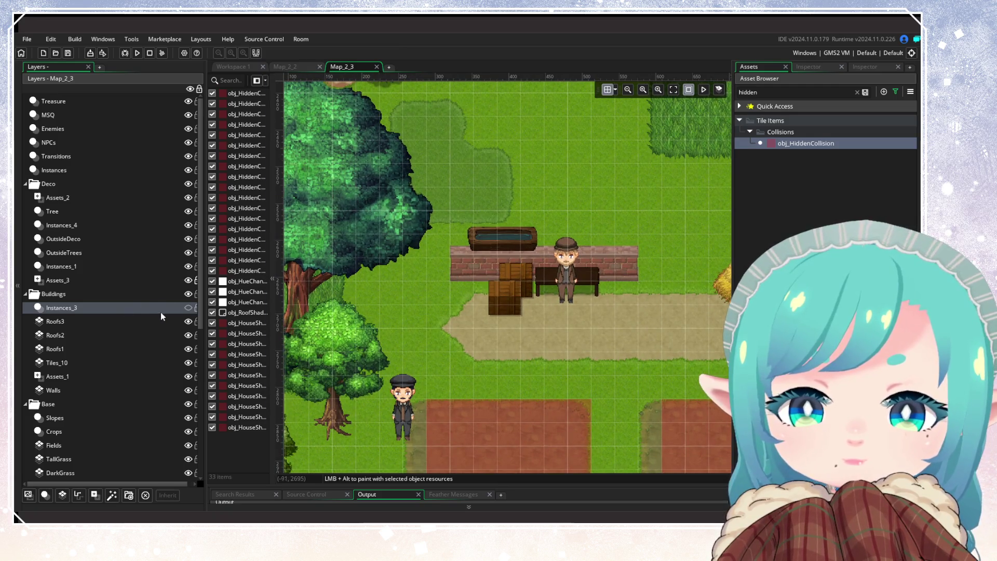
Place stretched collision bars along the bench wall, the brick wall and by the white flowers.
alt+click(471, 276)
drag(473, 270, 654, 276)
scroll(654, 277, right, 5)
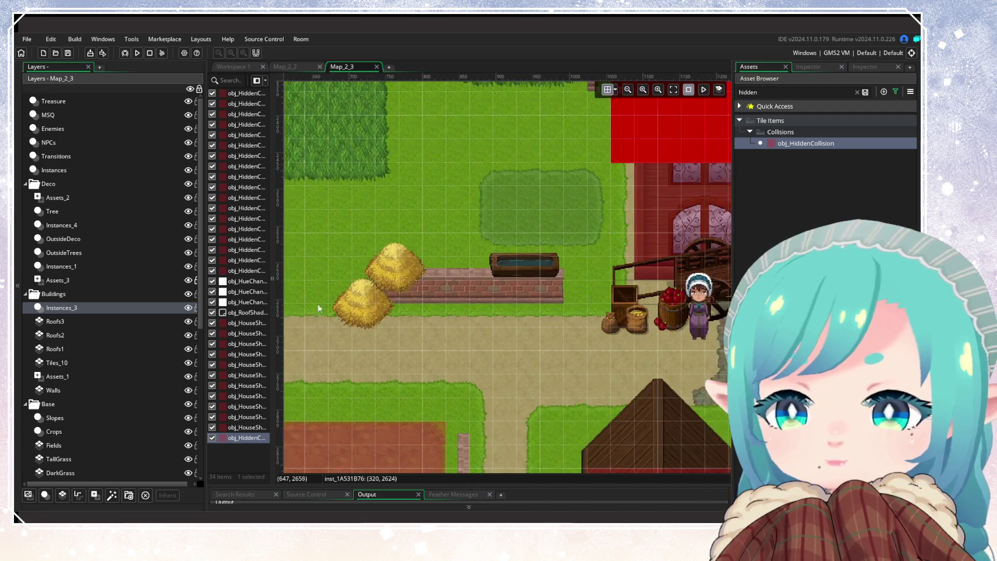
alt+click(387, 292)
drag(400, 292, 564, 299)
scroll(457, 315, down, 3)
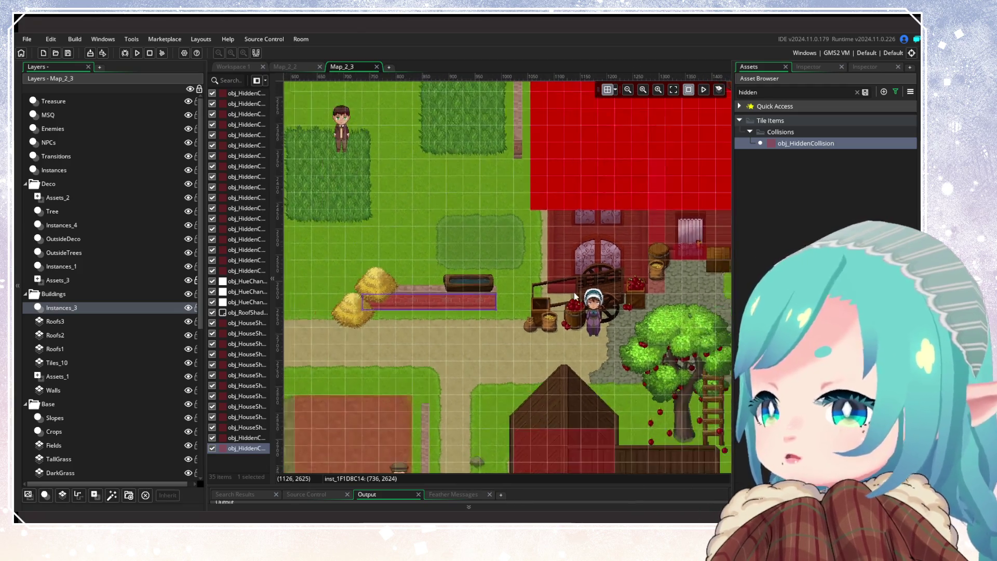
scroll(310, 361, right, 10)
scroll(413, 373, up, 6)
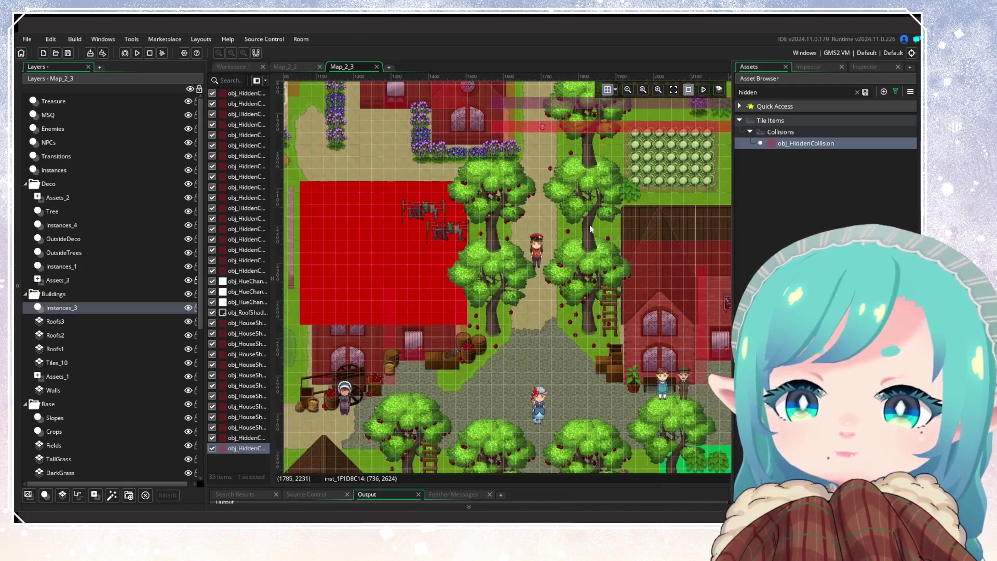
scroll(439, 370, up, 10)
scroll(406, 301, up, 2)
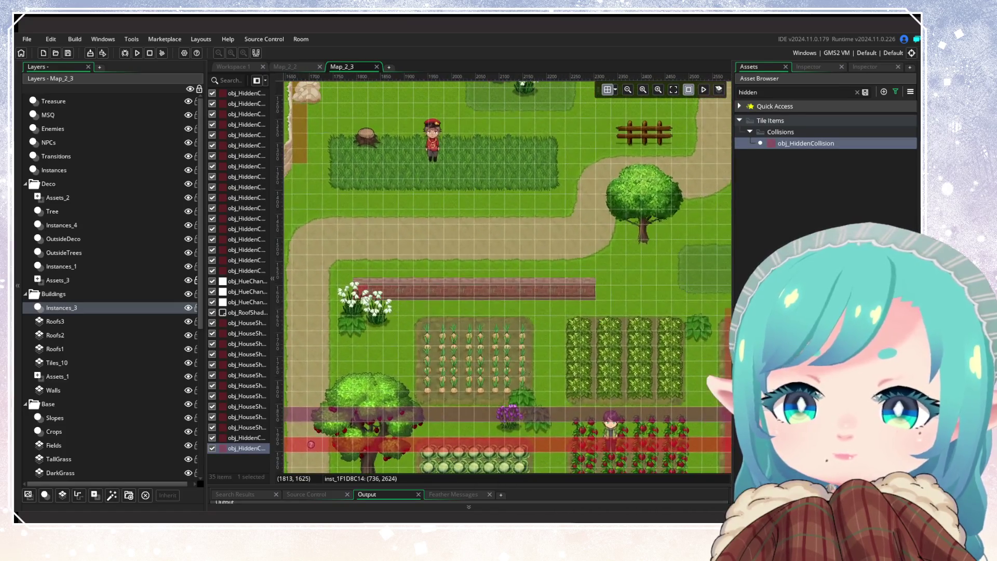
click(364, 294)
drag(371, 298, 597, 297)
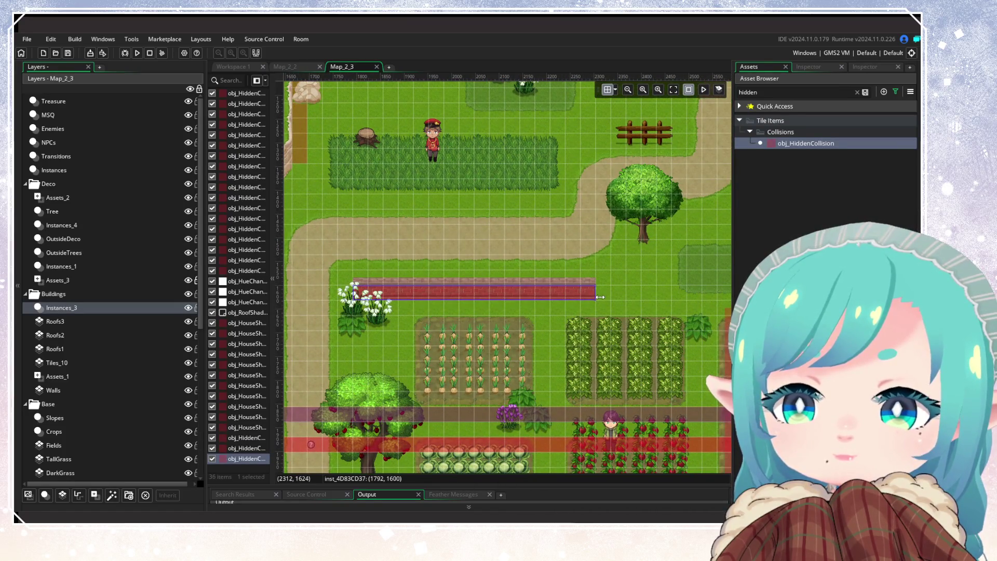
Add a tall collision block beside the big tree, hiding the Tree layer to extend it.
scroll(481, 321, down, 1)
scroll(481, 321, right, 2)
scroll(481, 321, down, 5)
scroll(540, 281, right, 5)
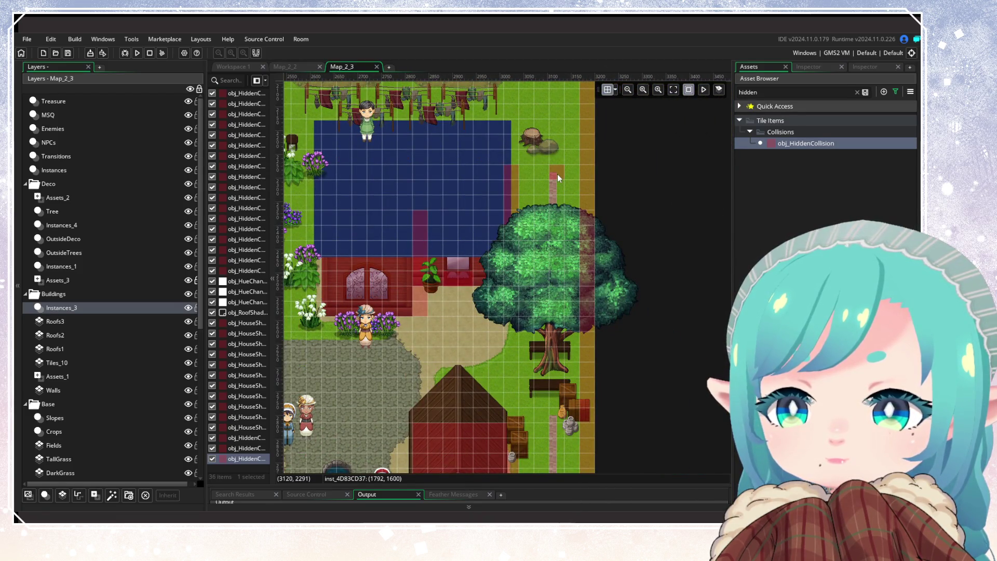
click(558, 176)
drag(565, 183, 568, 271)
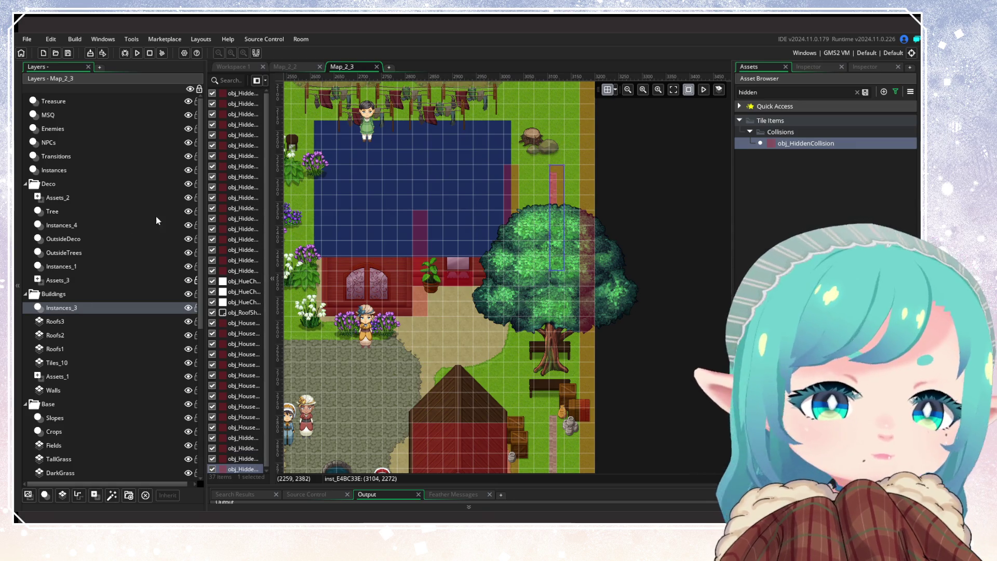
click(188, 212)
drag(558, 271, 561, 297)
Add a collision block stretched down along the fence near the red house's pot.
drag(524, 346, 499, 208)
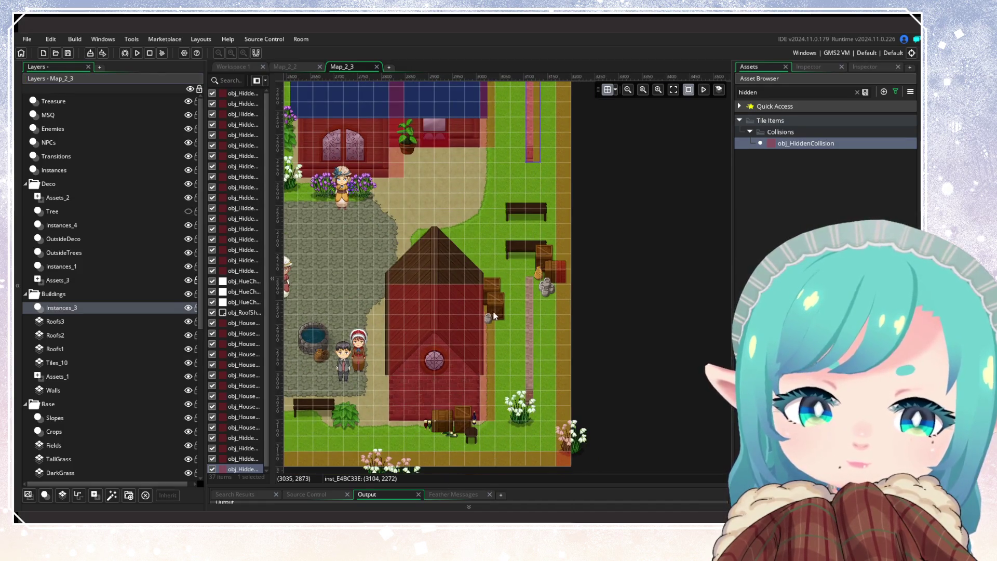
drag(483, 310, 489, 282)
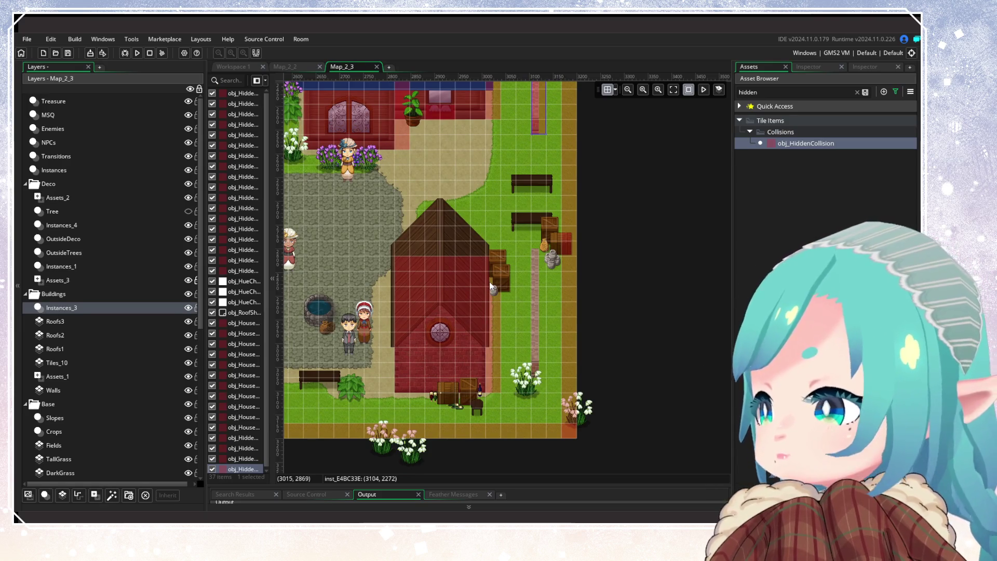
alt+click(540, 256)
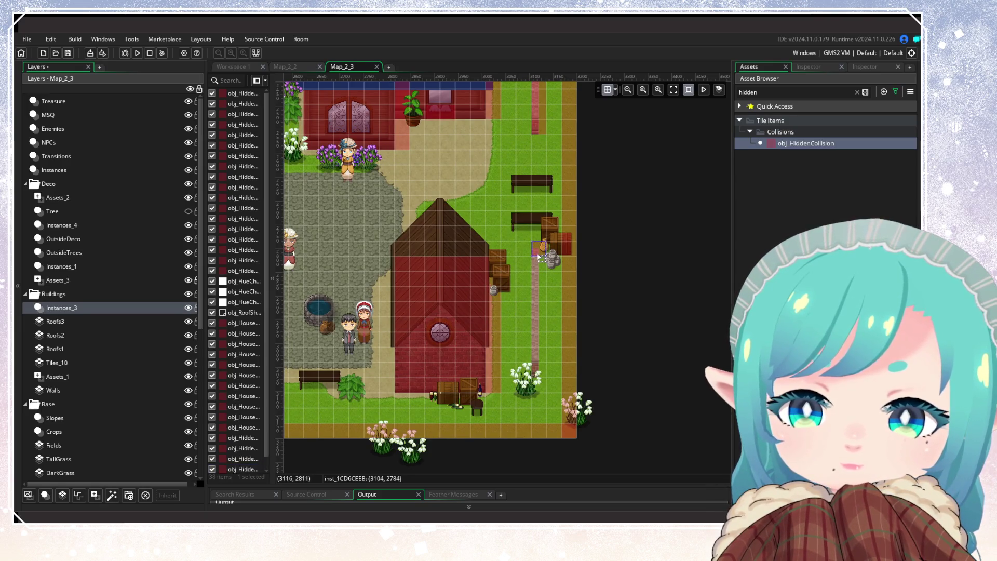
drag(538, 256, 537, 356)
click(495, 369)
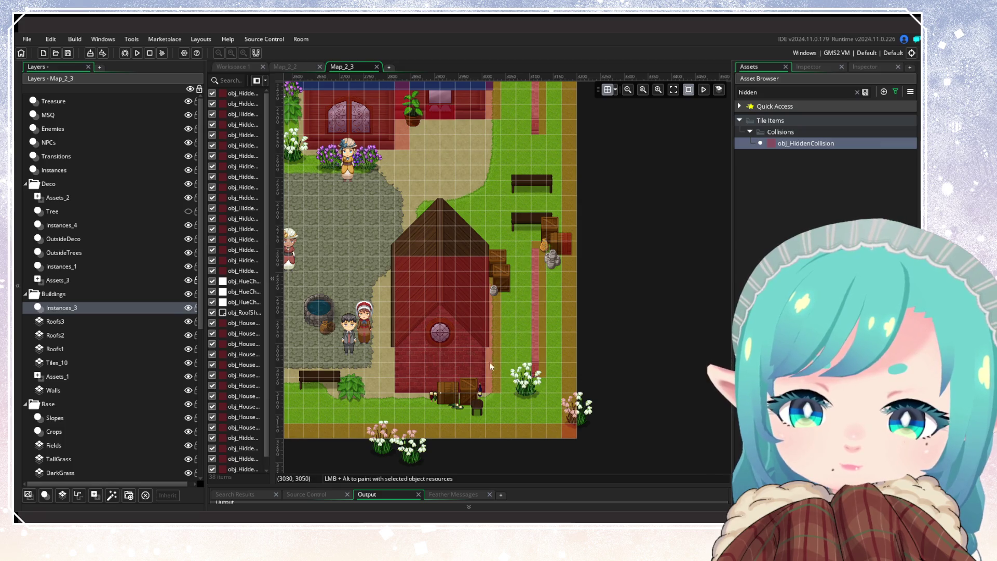
Hide the Instances_3 collision overlays and make the Walls layer visible again.
scroll(554, 353, up, 3)
ctrl+scroll(497, 339, down, 2)
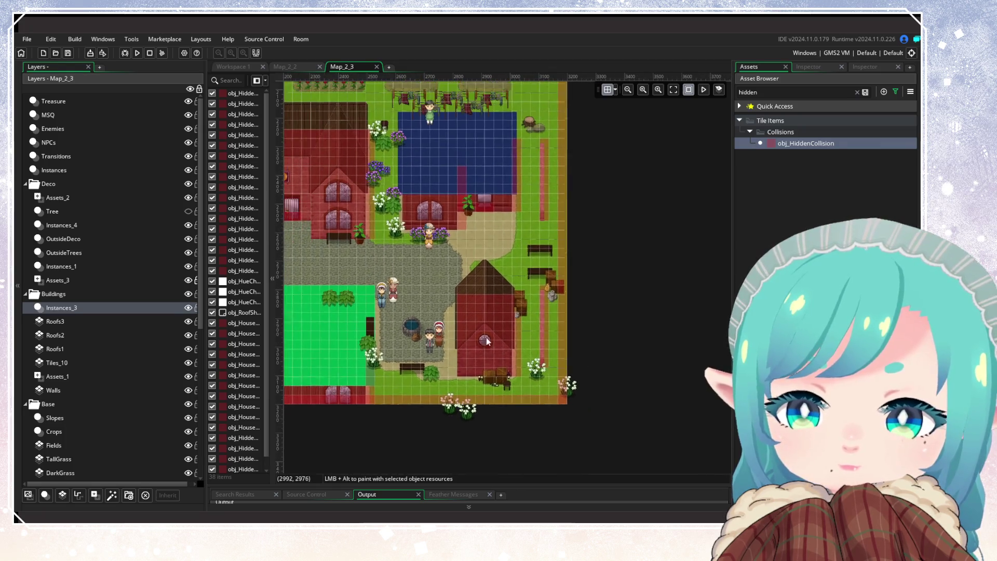
scroll(465, 448, up, 3)
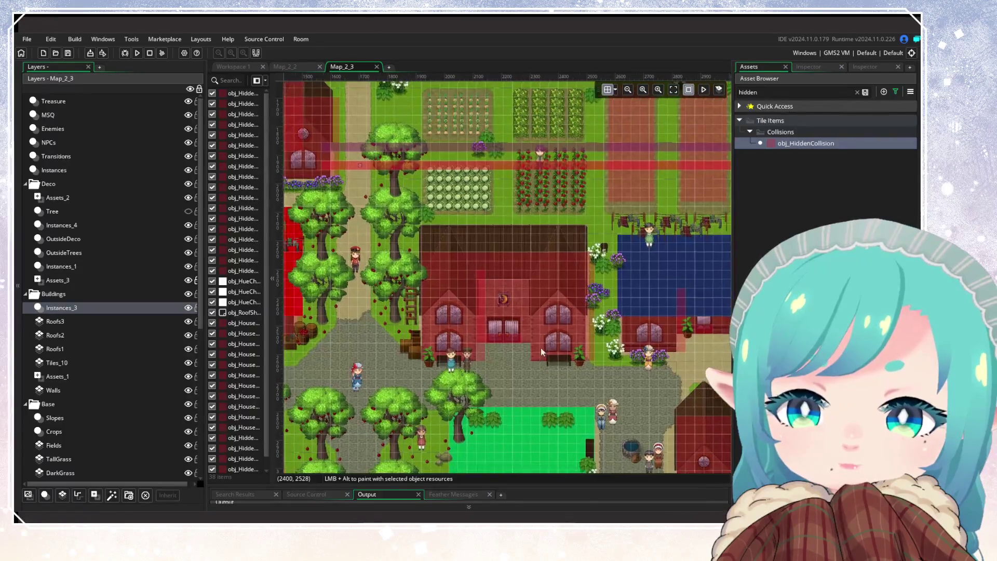
scroll(366, 419, up, 3)
scroll(366, 419, right, 3)
drag(366, 419, 425, 378)
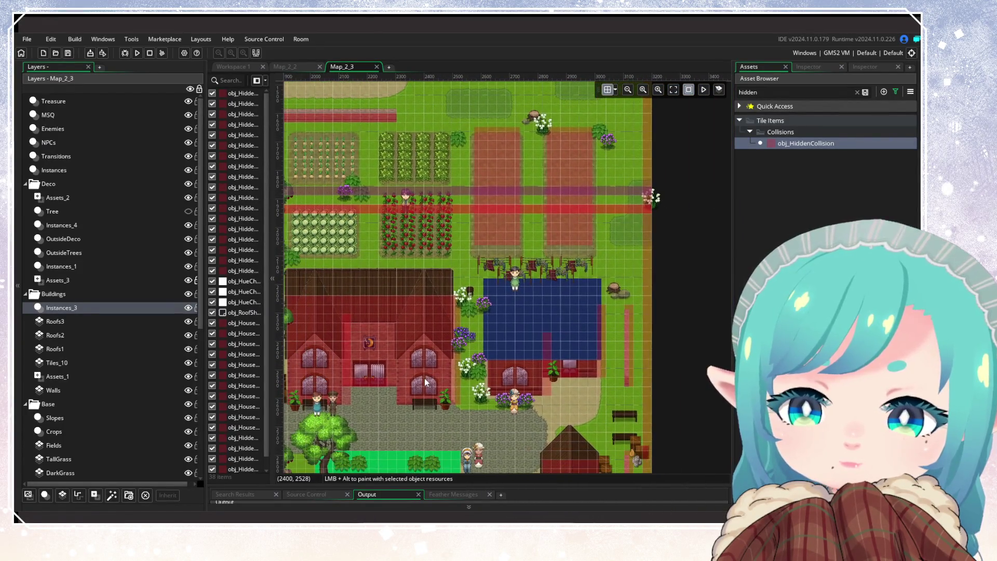
scroll(425, 379, left, 10)
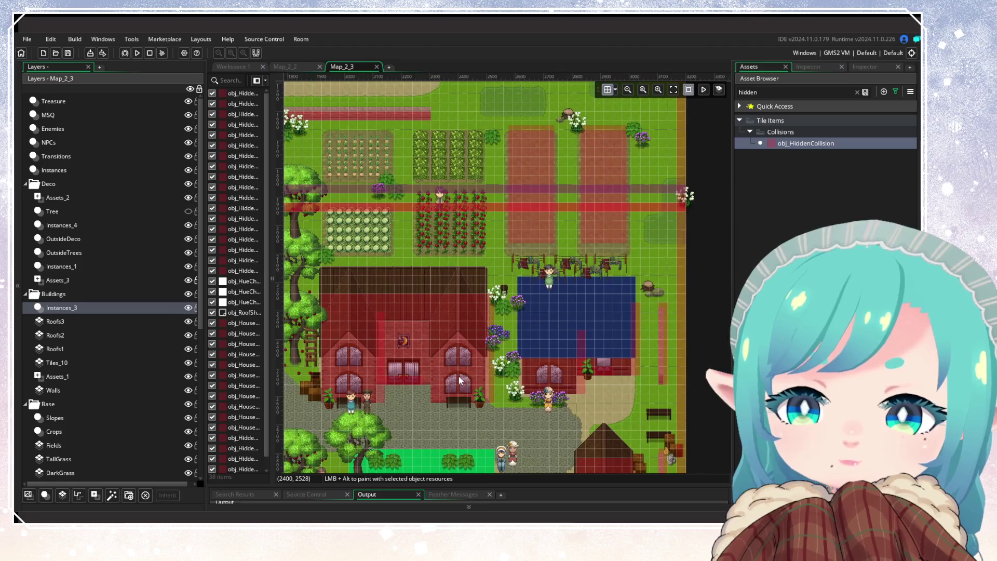
scroll(572, 345, left, 3)
scroll(572, 345, down, 1)
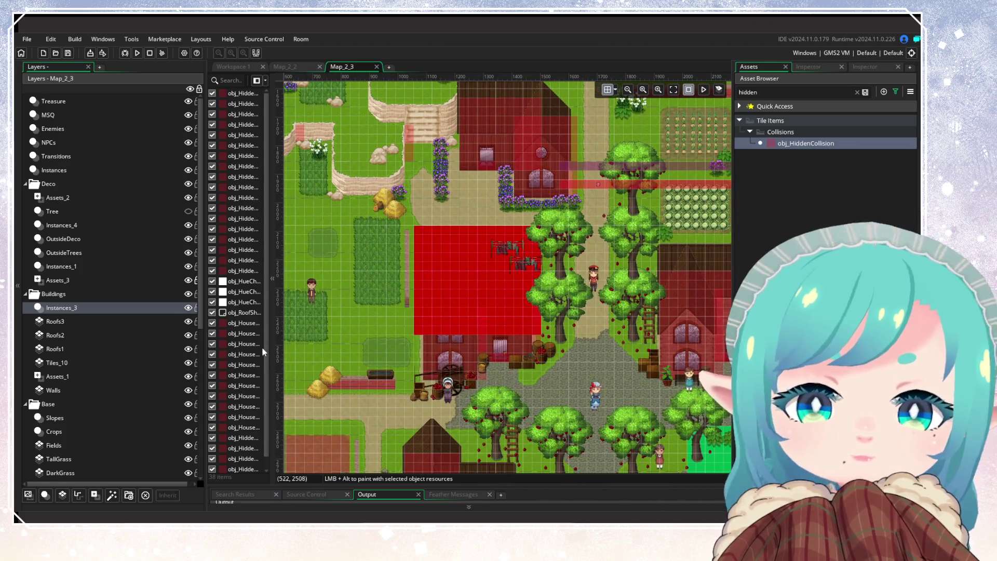
click(188, 308)
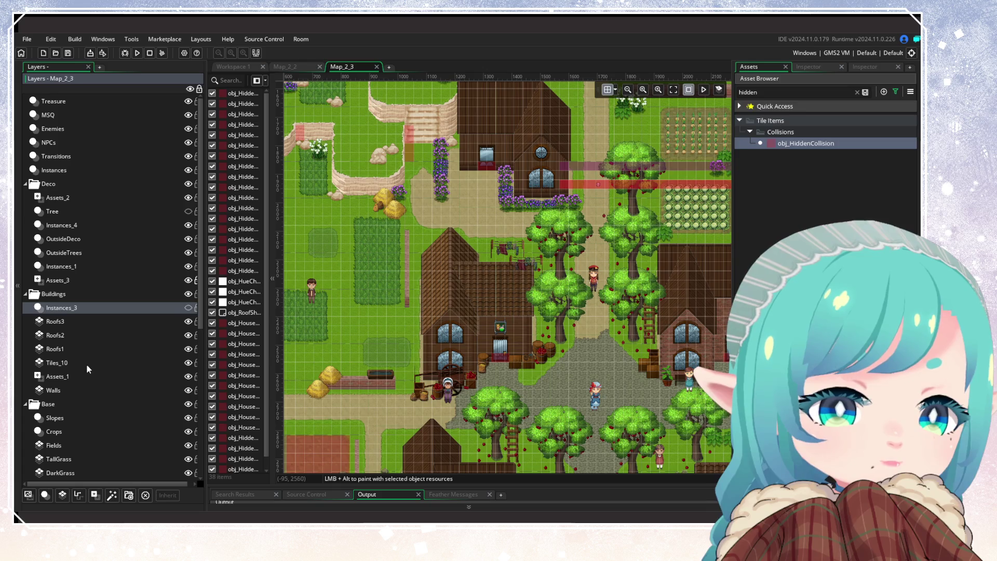
click(163, 384)
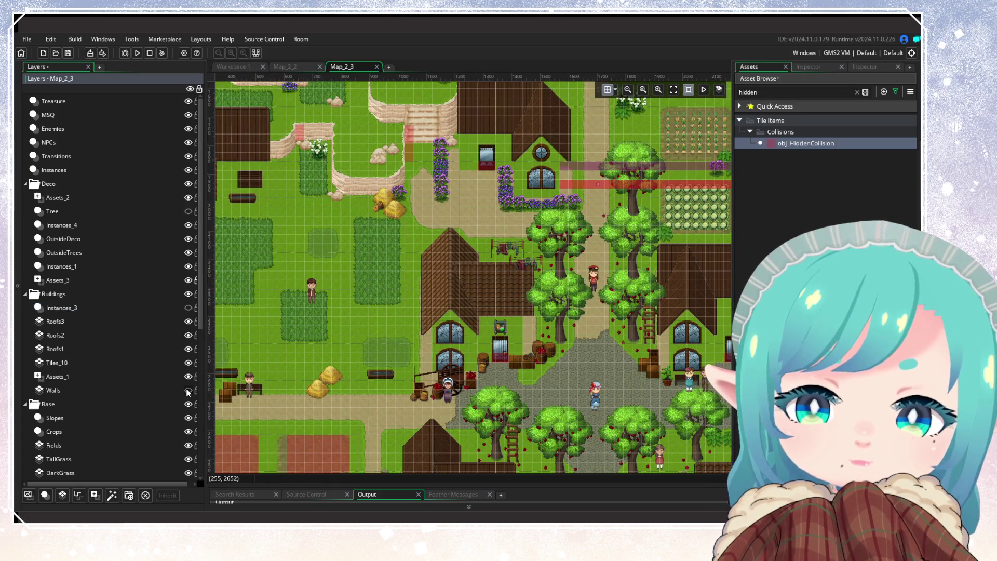
click(188, 390)
Duplicate the Walls layer, then delete the Walls_1 copy and confirm.
click(114, 388)
right_click(114, 387)
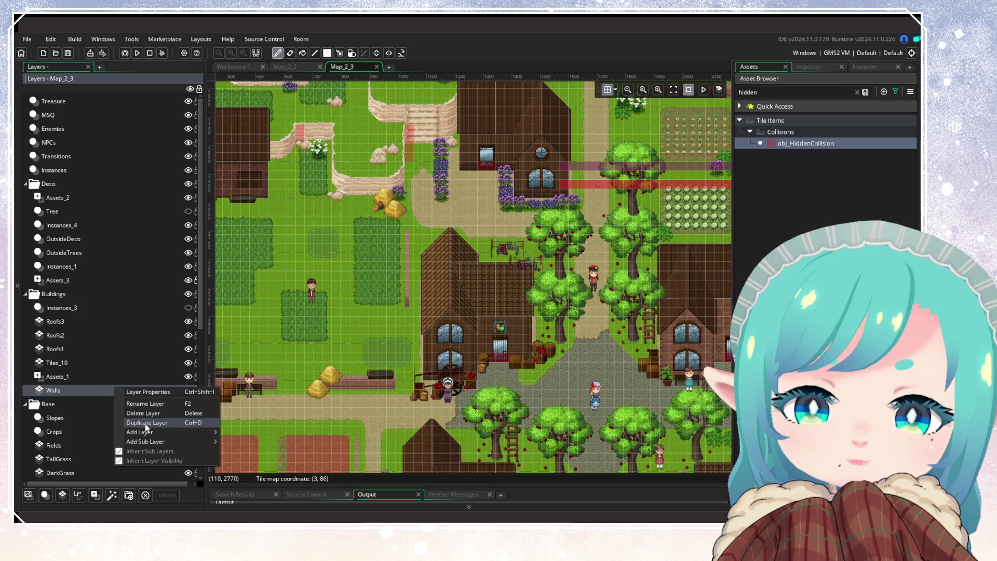
click(115, 414)
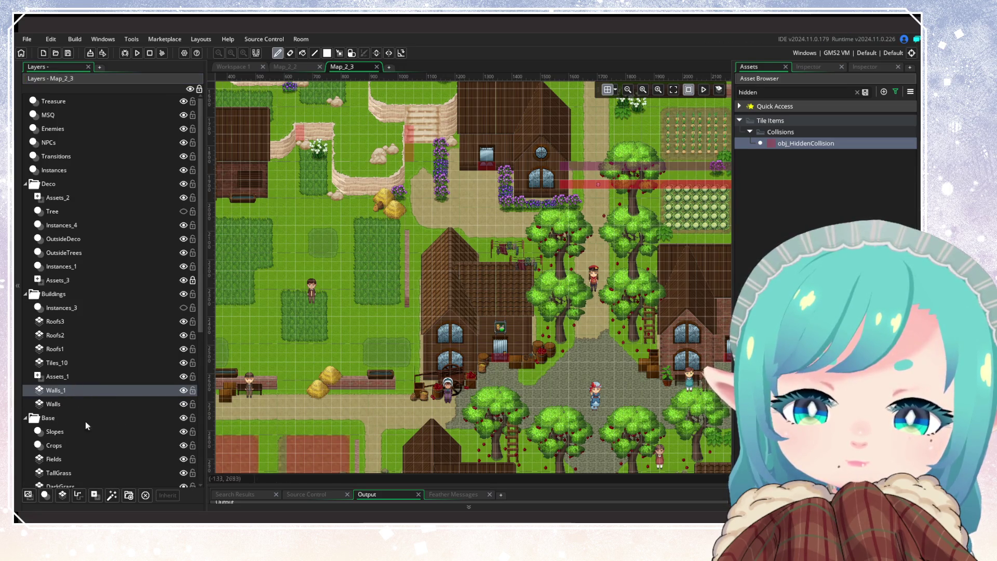
key(Delete)
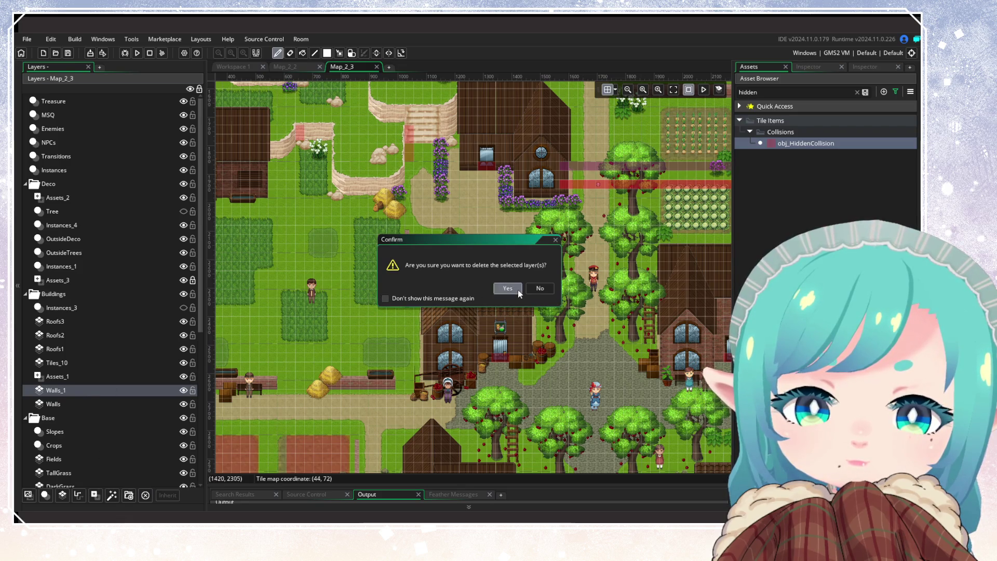
click(508, 288)
click(57, 283)
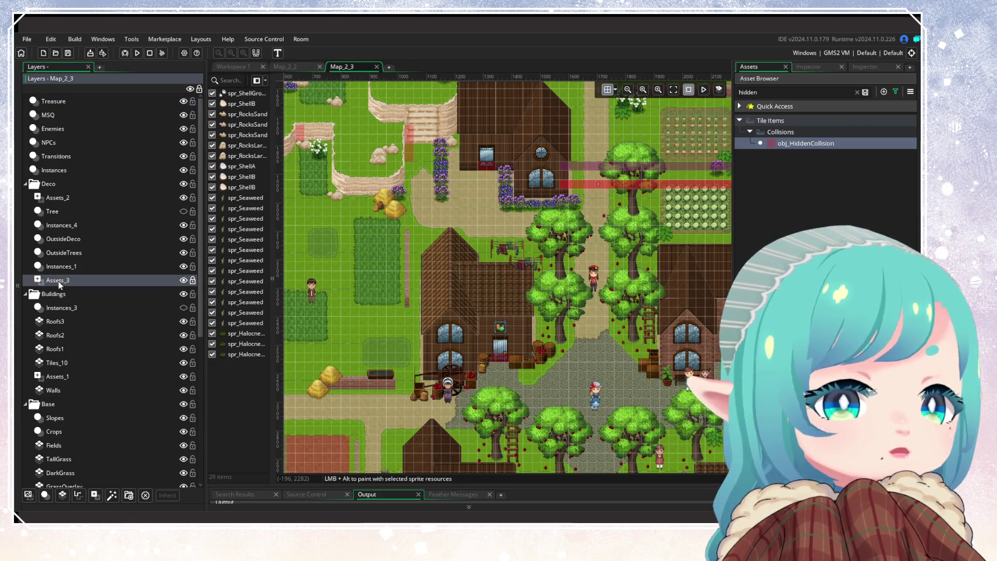
Check Assets_2's depth of 700 in the Inspector and add a new tile layer above it.
click(61, 199)
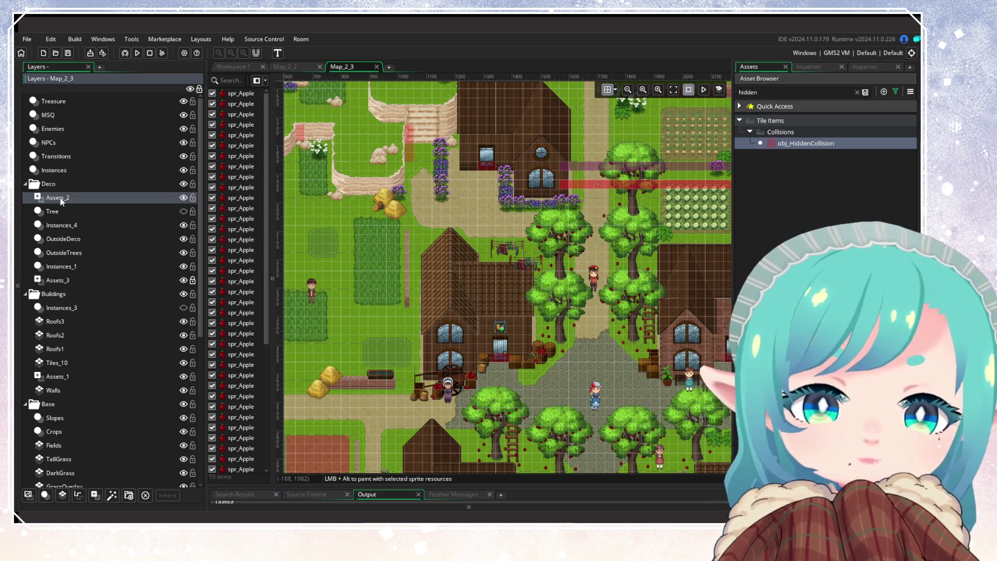
click(818, 69)
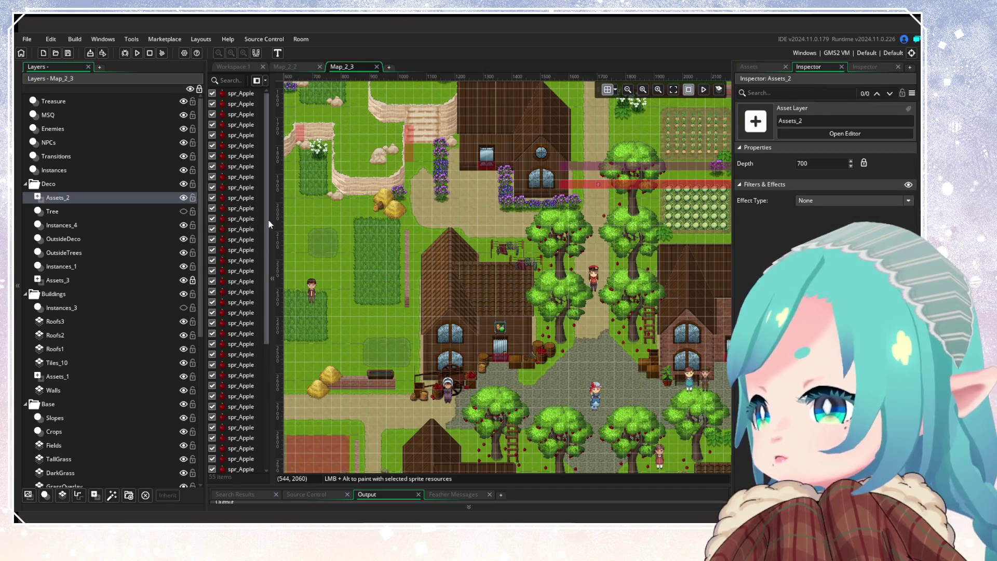
click(70, 209)
click(82, 197)
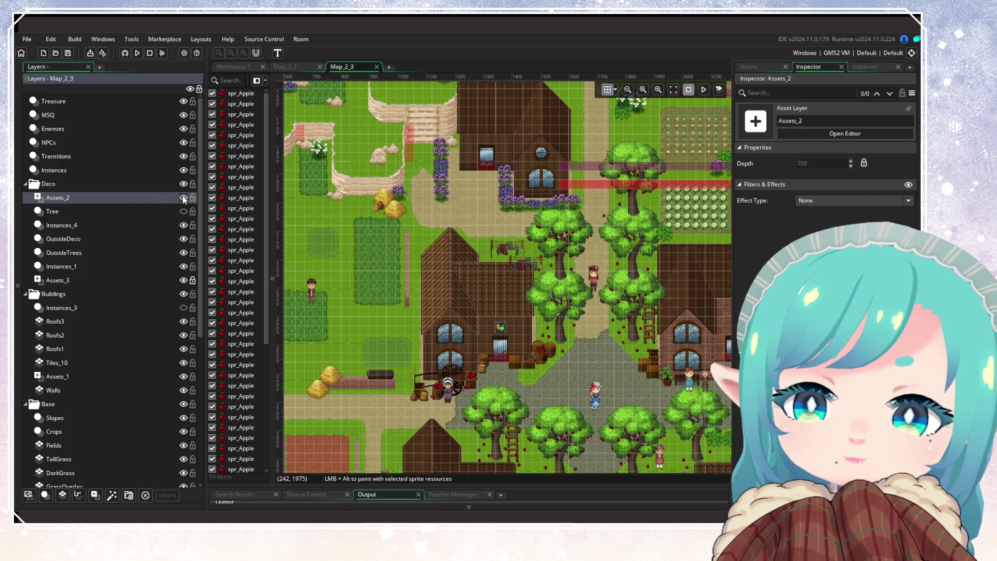
click(63, 495)
right_click(67, 199)
Rename the new tile layer to Walls1 and give it the tile_Walls32 tile set.
click(88, 213)
text(Walls)
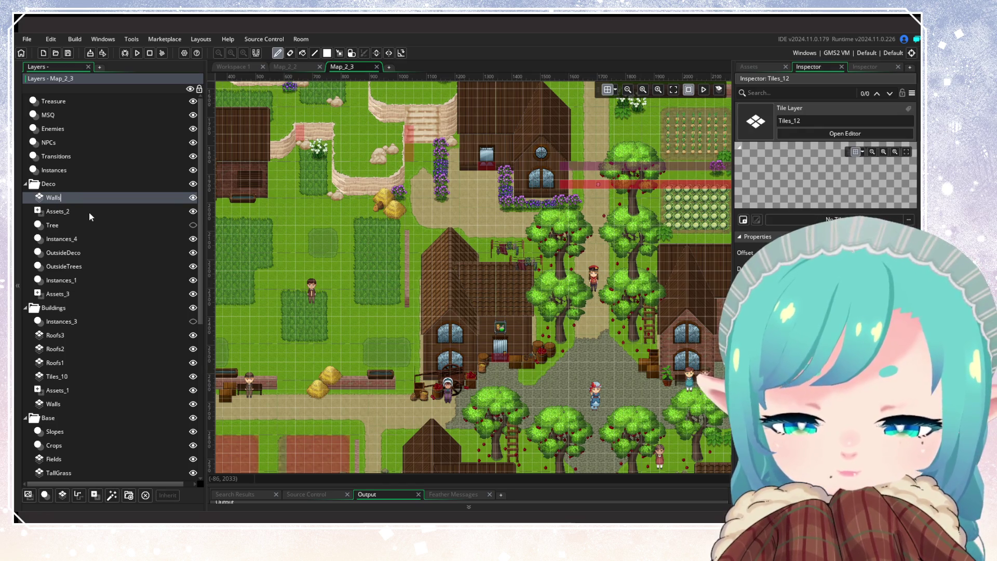
key(Return)
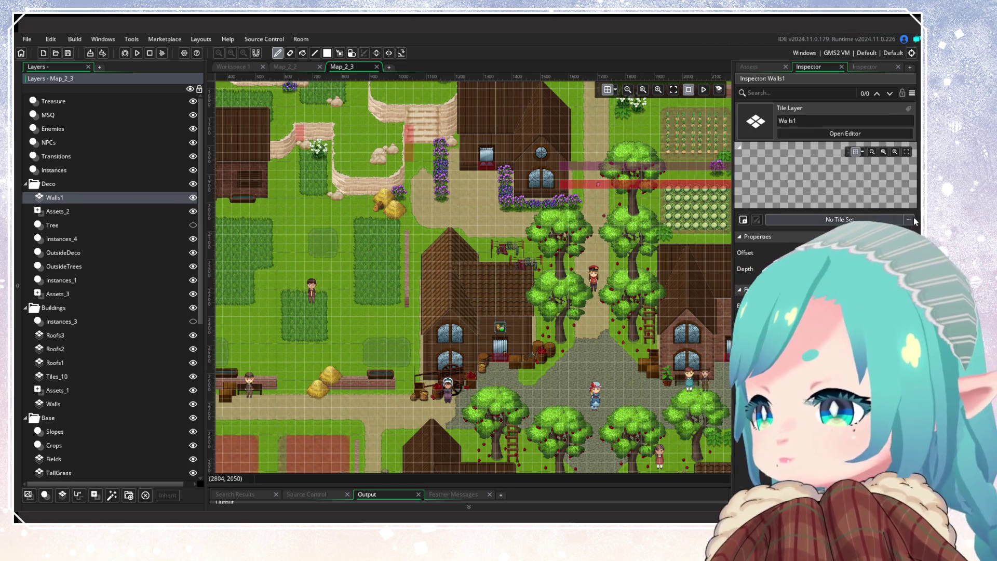
click(910, 220)
double_click(820, 244)
double_click(789, 244)
double_click(789, 244)
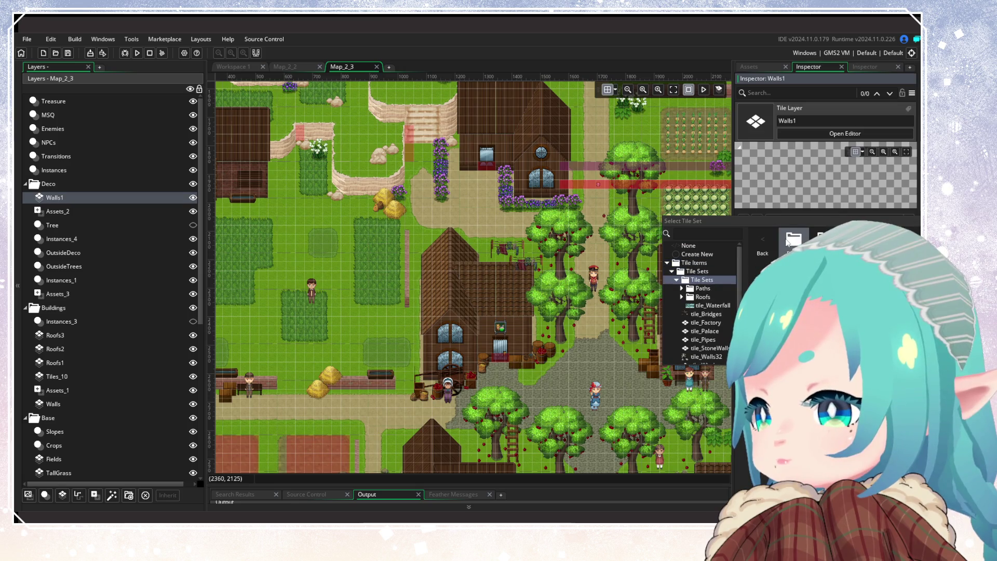
double_click(789, 244)
click(766, 246)
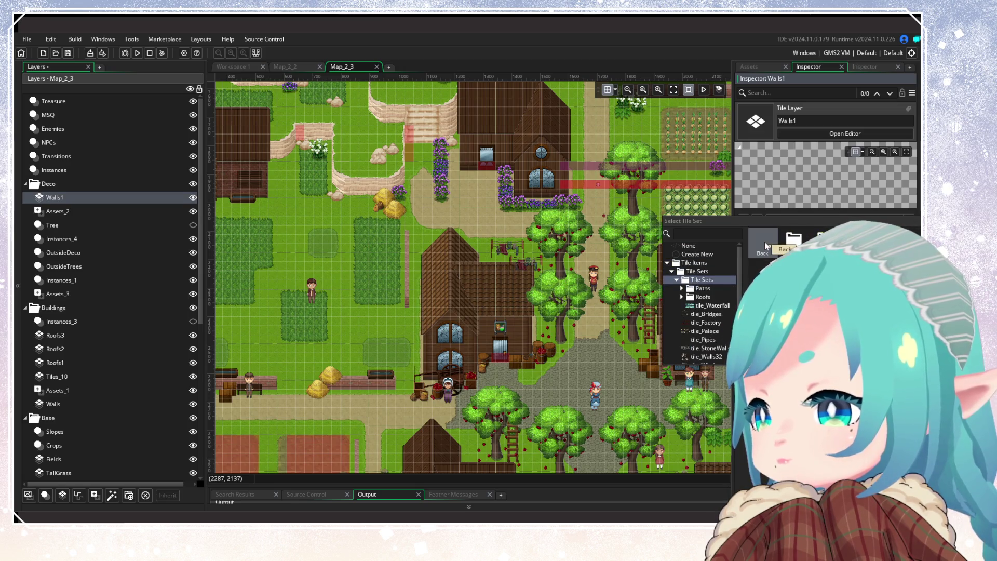
click(765, 246)
double_click(707, 331)
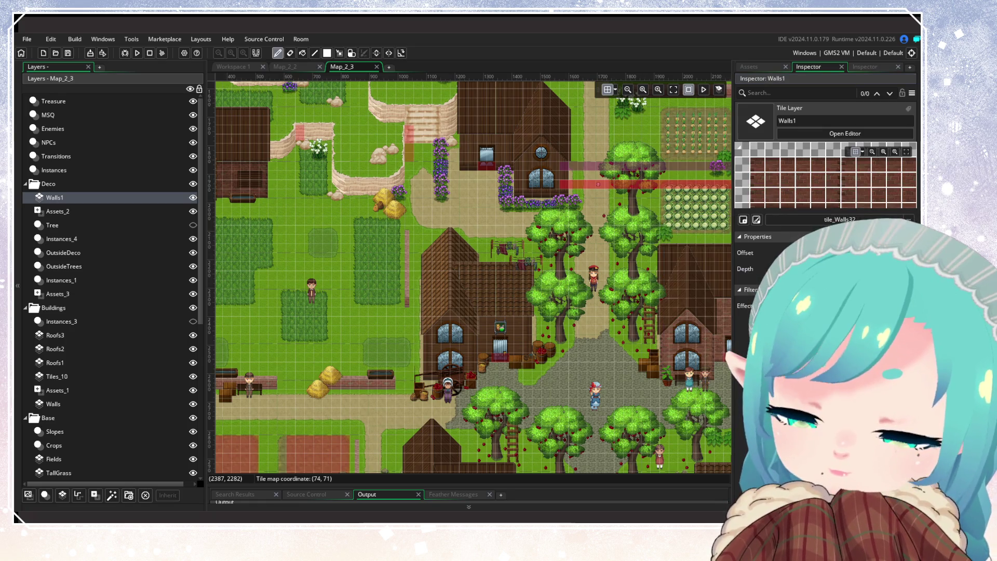
Select and copy the fence-row tiles from the Walls layer.
click(88, 403)
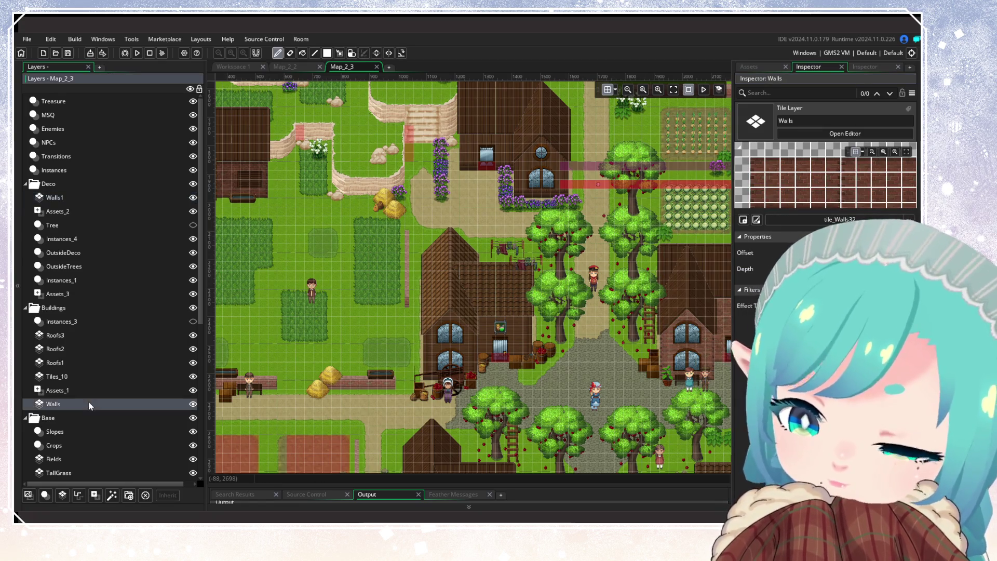
click(339, 53)
scroll(363, 291, left, 5)
scroll(364, 291, down, 3)
drag(343, 306, 518, 316)
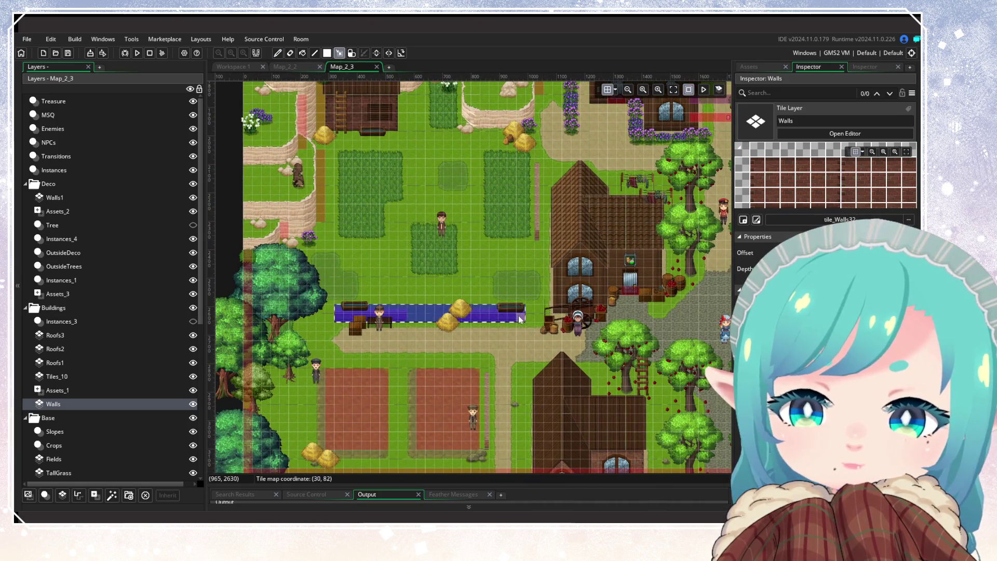
key(ctrl+c)
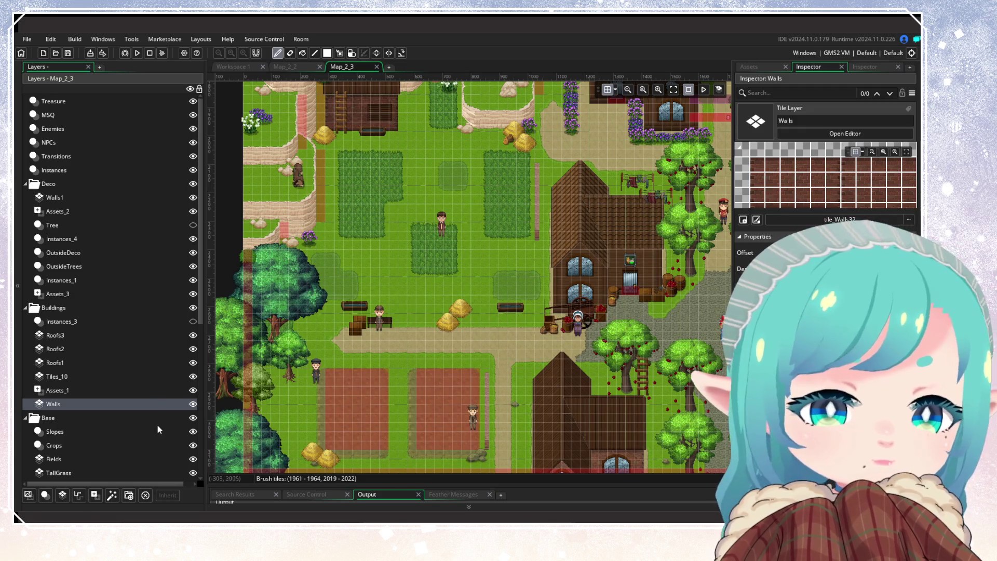
Show the collision instances again and add another tile layer above Walls1.
click(193, 321)
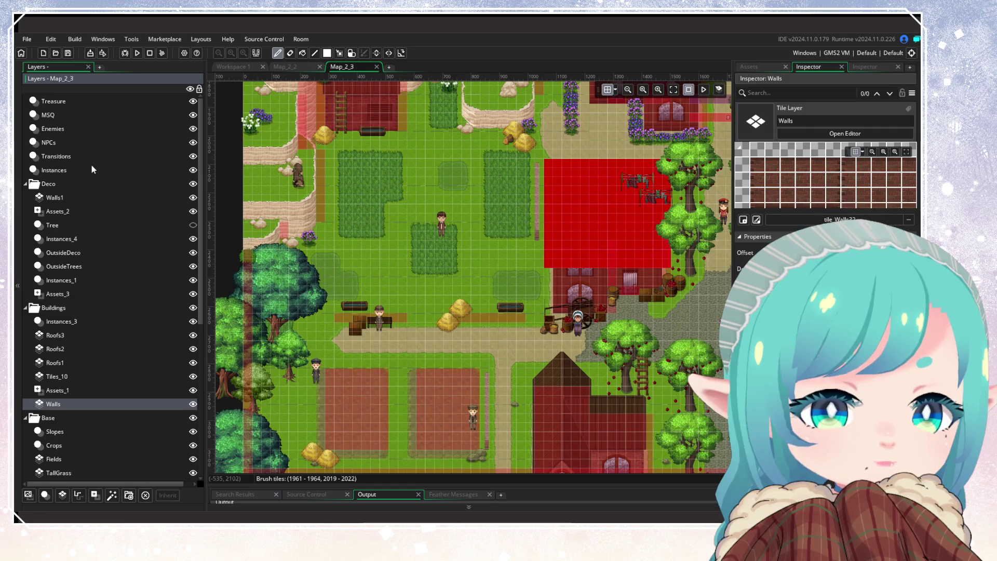
click(78, 197)
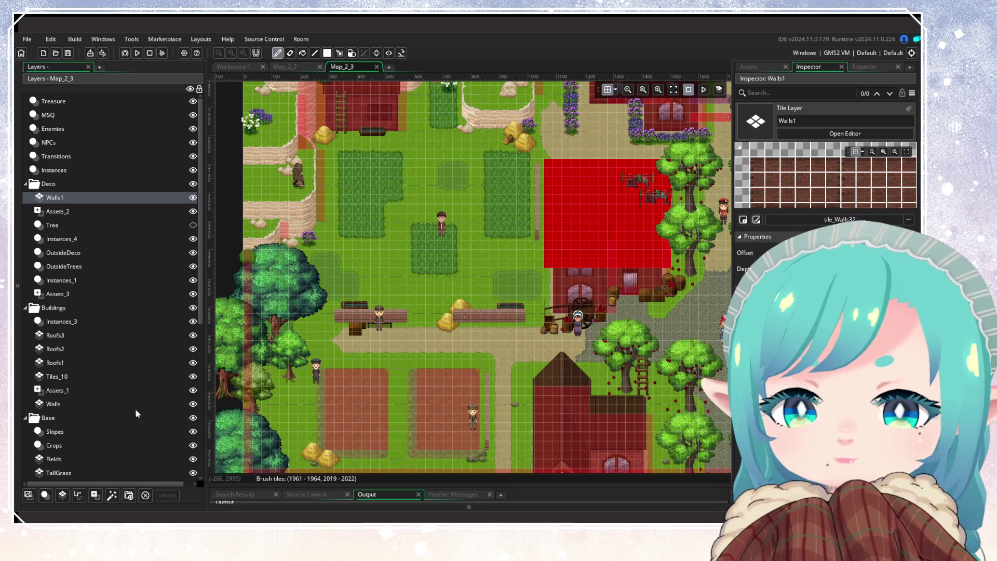
click(62, 495)
click(810, 219)
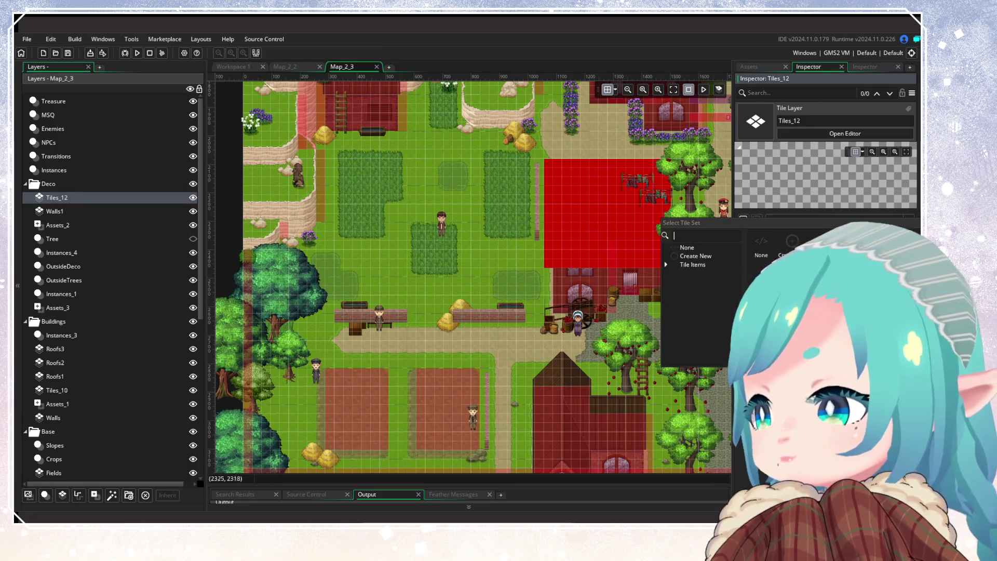
Give the new Tiles_12 layer the tile_Walls32 tile set and rename it Walls2.
click(666, 264)
click(673, 273)
click(696, 291)
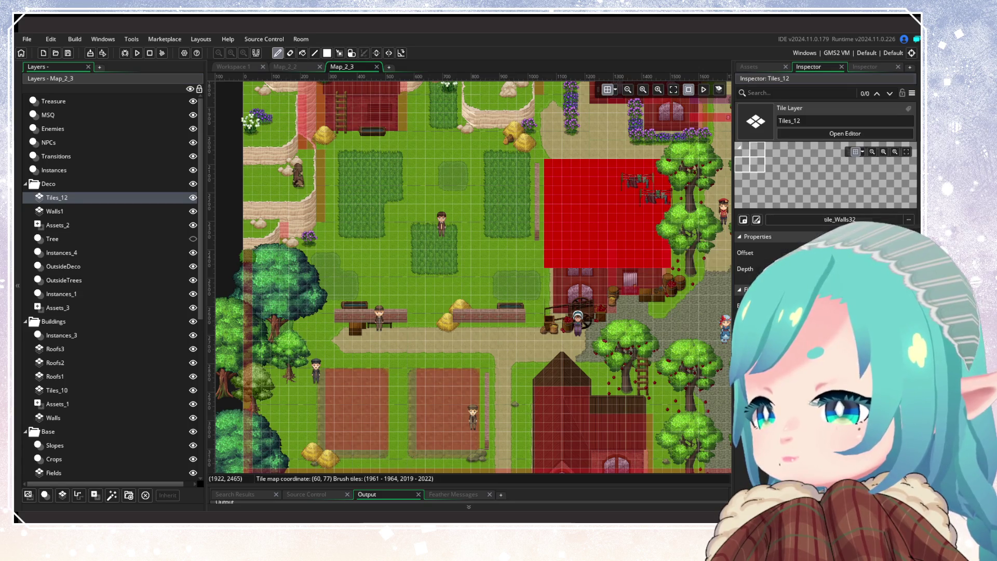
right_click(73, 198)
click(101, 215)
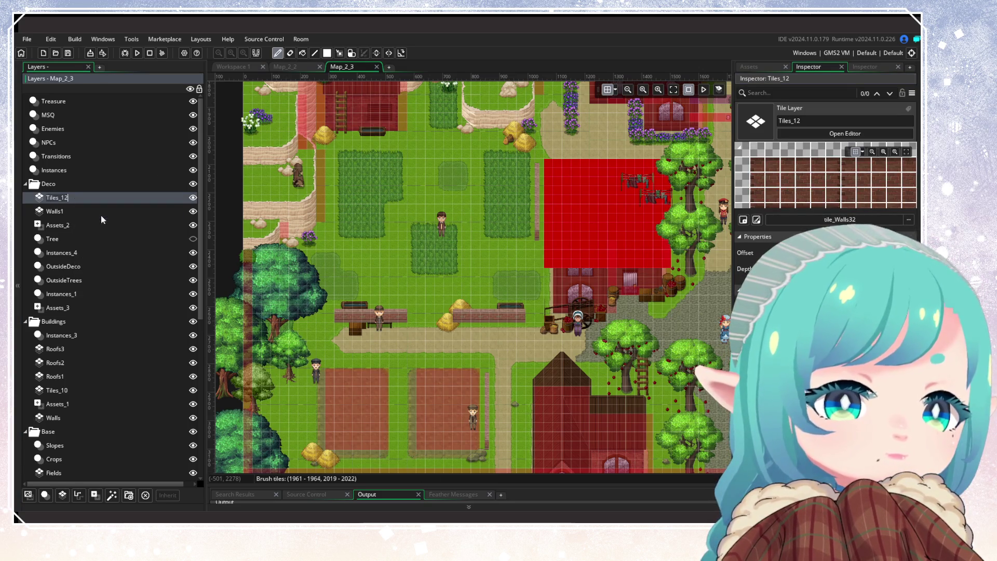
text(Walls2)
key(Return)
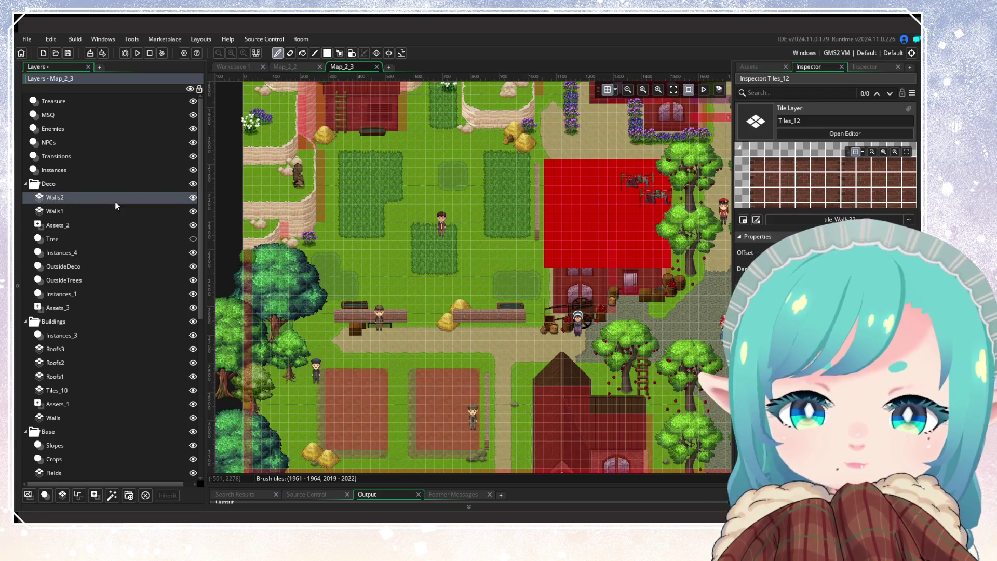
Copy the wall strip above the crop fields from Walls, then select Walls2.
drag(543, 287, 423, 391)
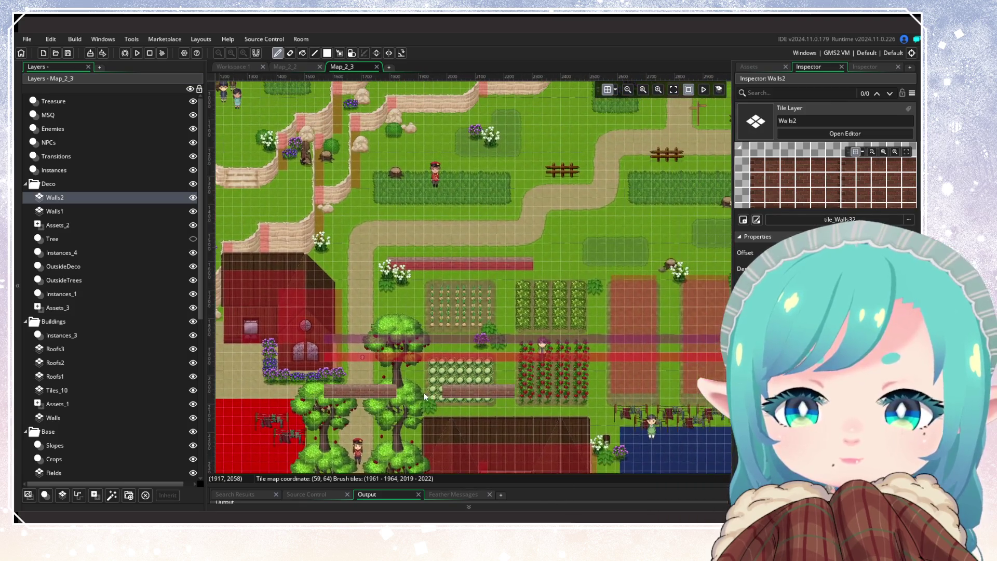
click(128, 421)
click(339, 52)
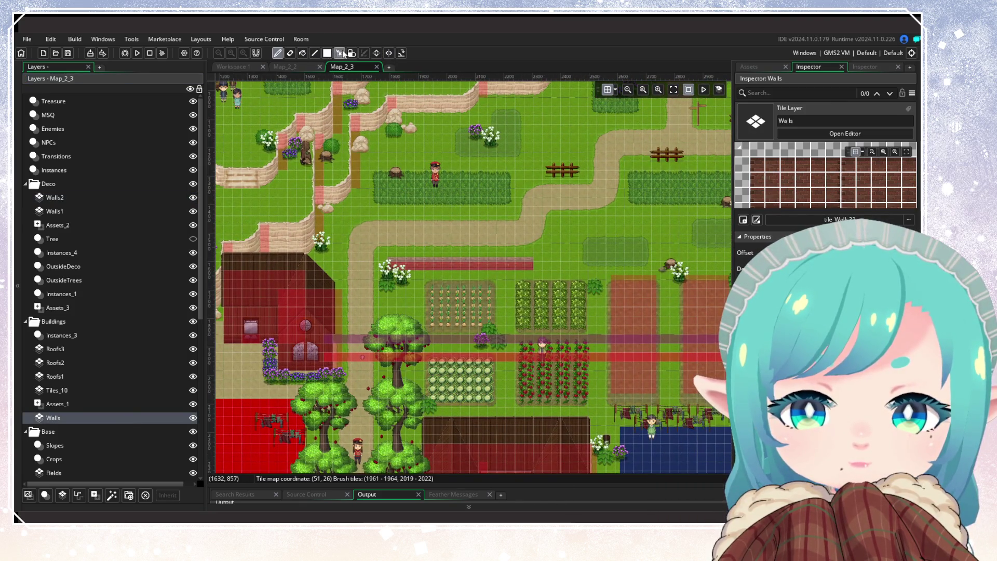
drag(390, 256, 532, 264)
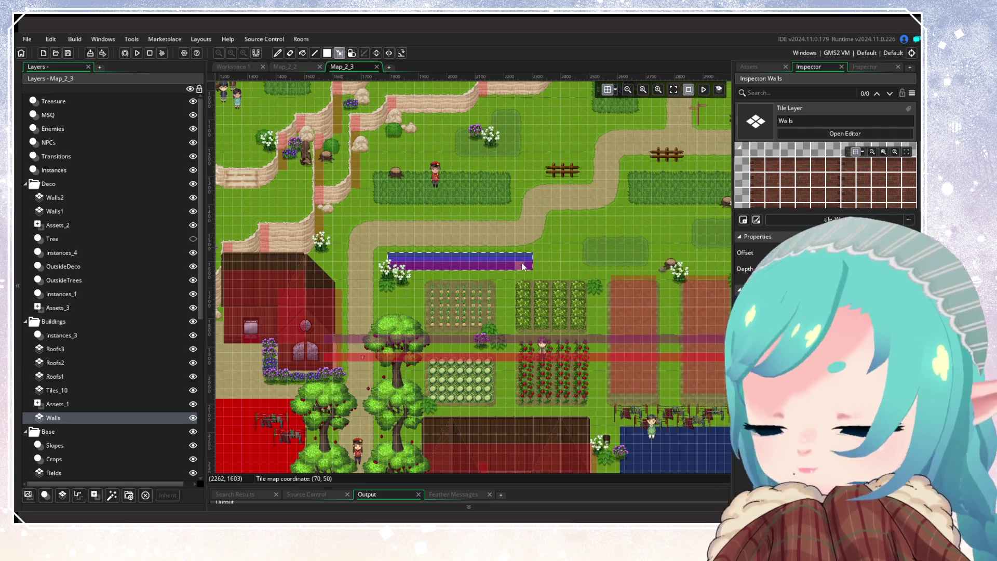
key(ctrl+c)
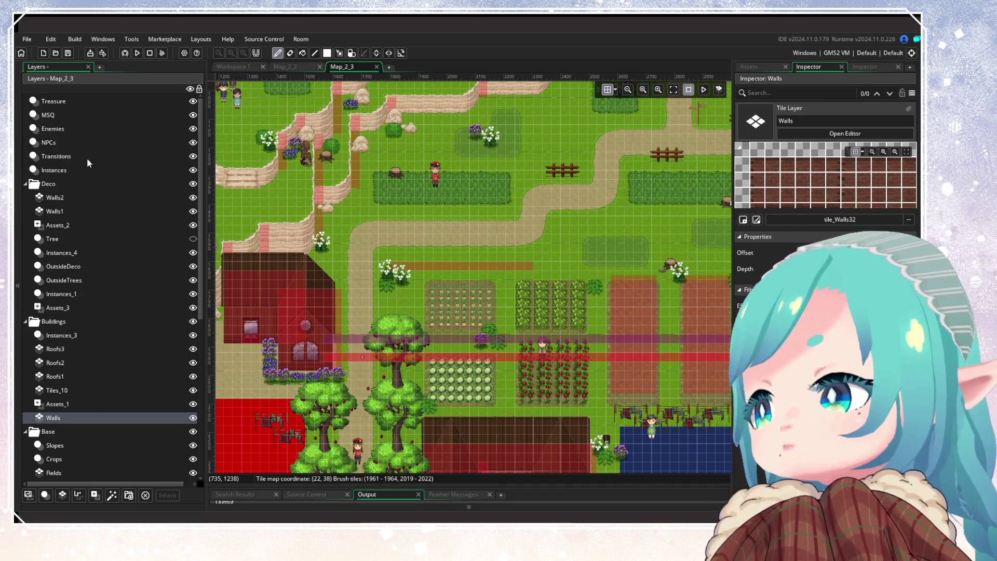
click(71, 169)
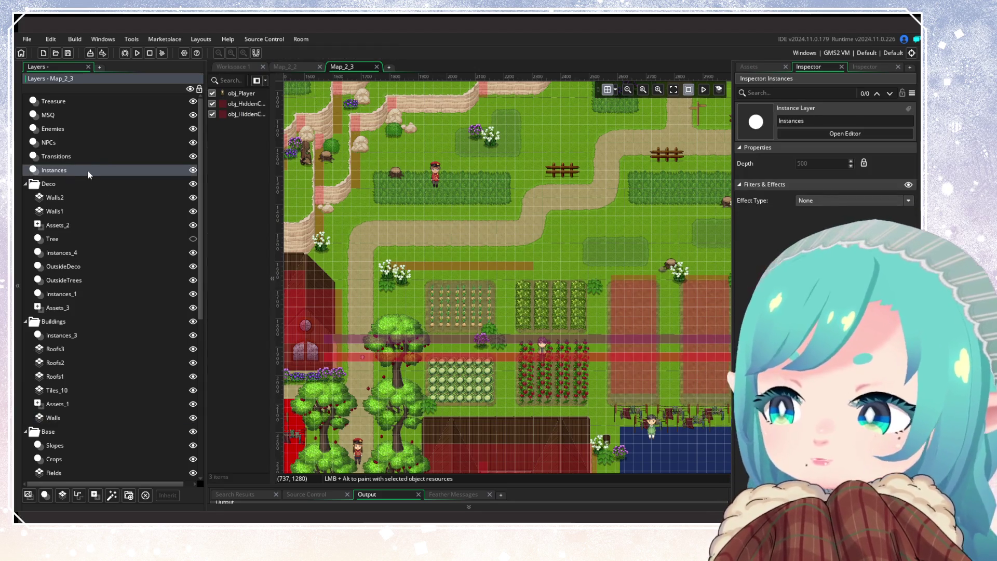
click(82, 197)
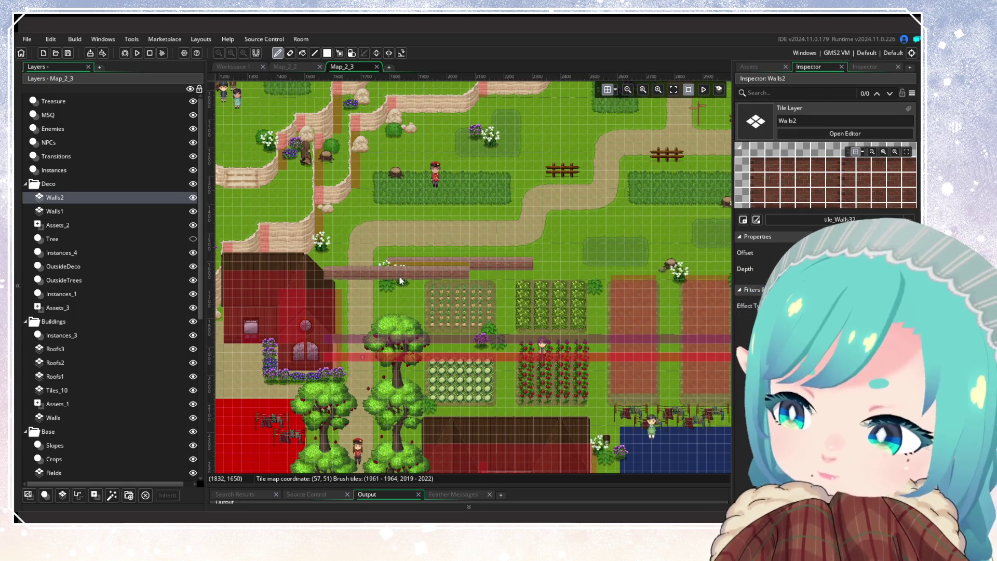
On Walls1, erase a stretch of the upper brick wall.
scroll(463, 259, down, 5)
scroll(462, 259, left, 5)
scroll(577, 260, left, 5)
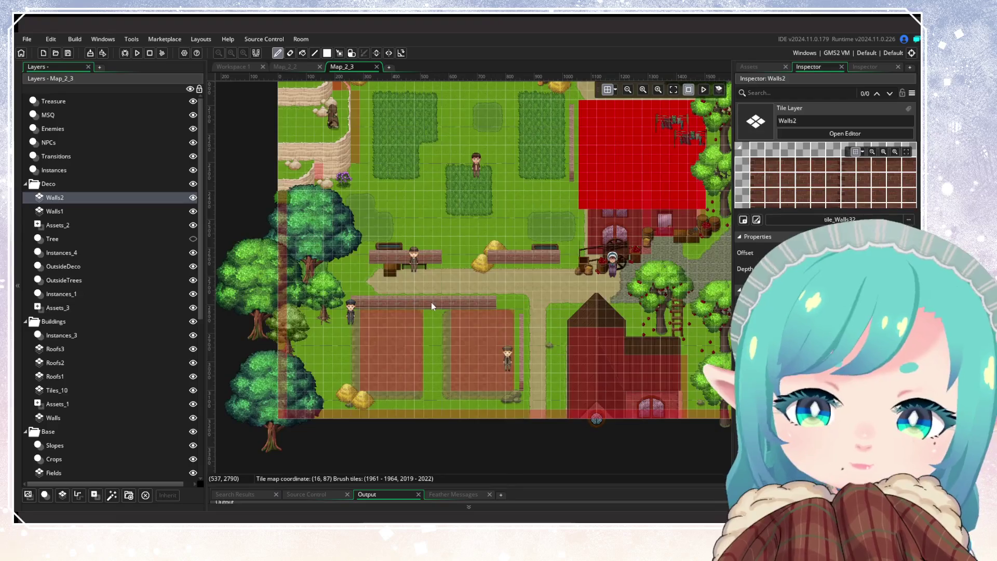
scroll(431, 302, up, 2)
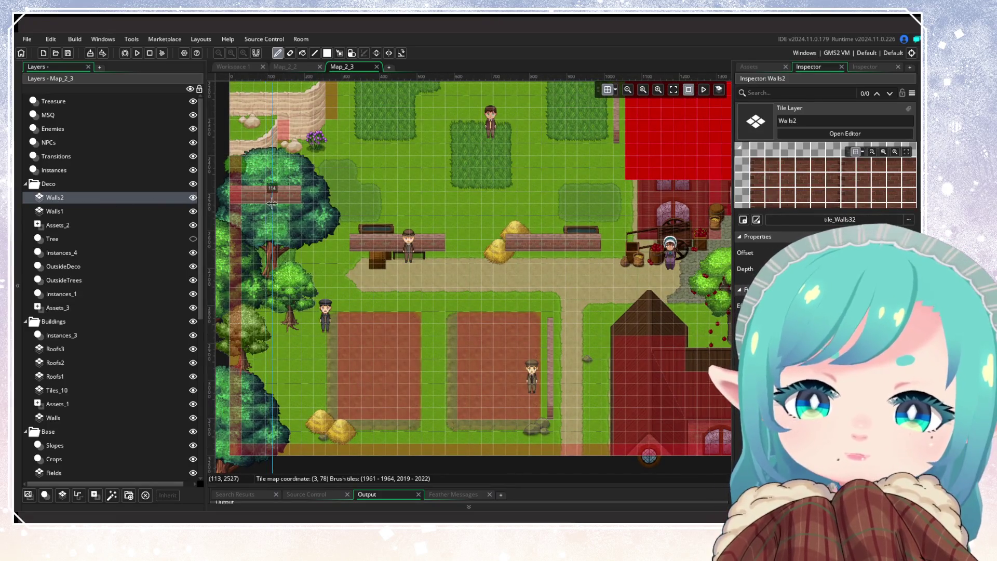
scroll(301, 244, left, 5)
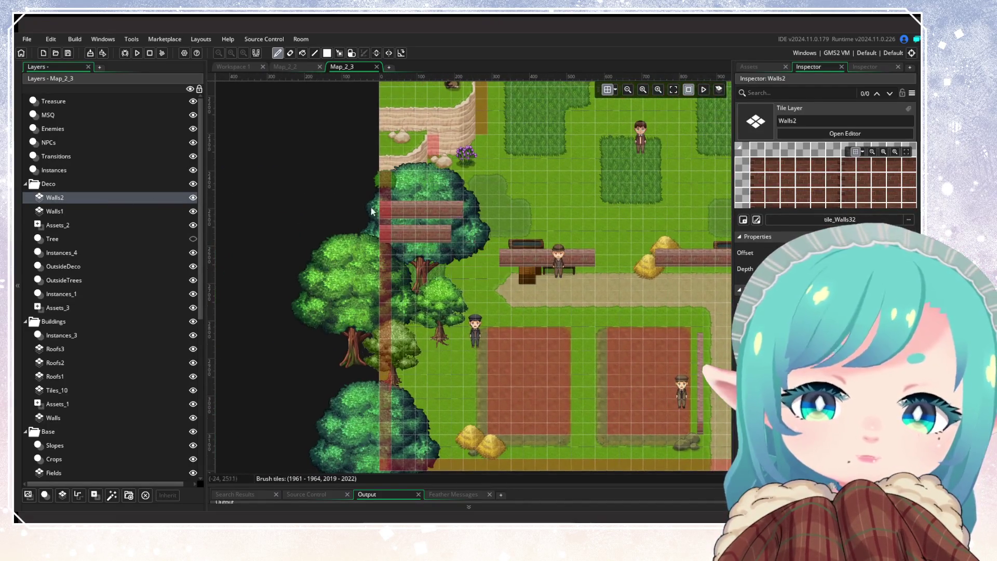
scroll(431, 235, right, 5)
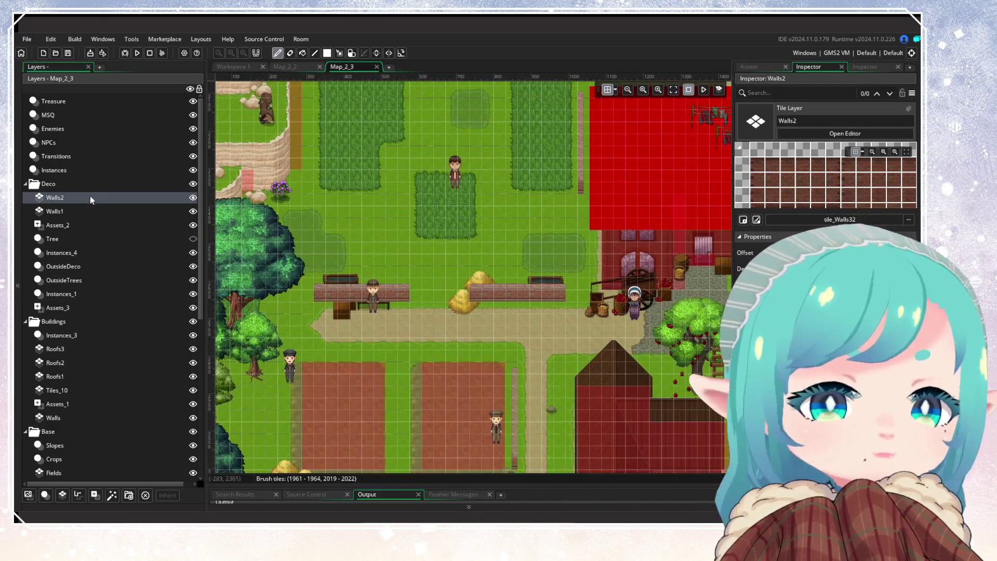
click(92, 211)
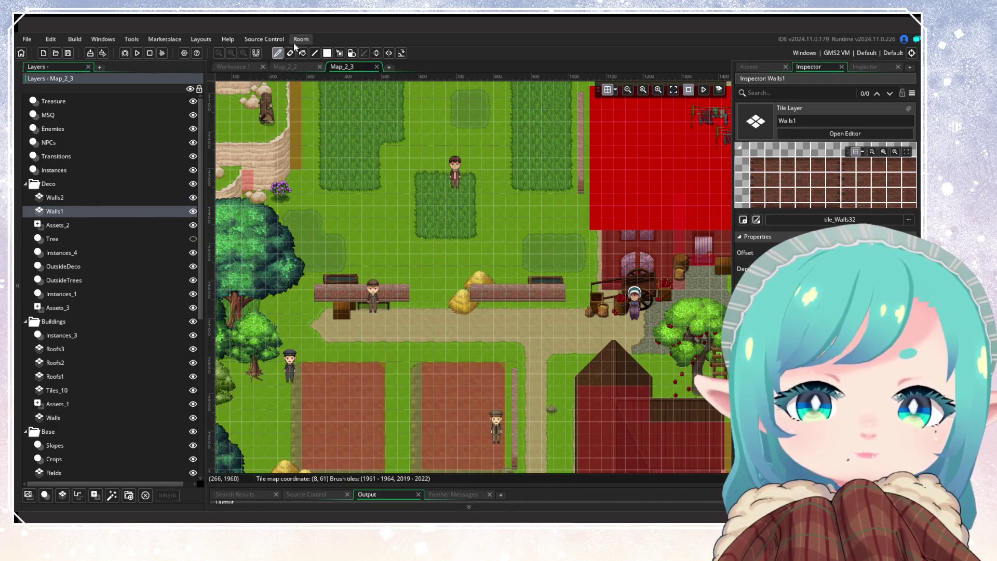
scroll(356, 351, up, 5)
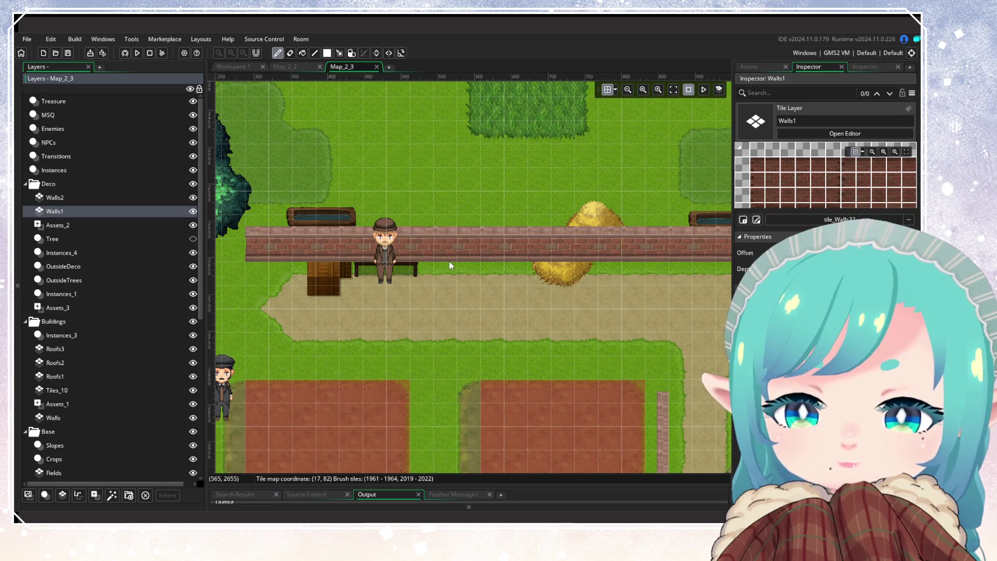
drag(449, 260, 574, 257)
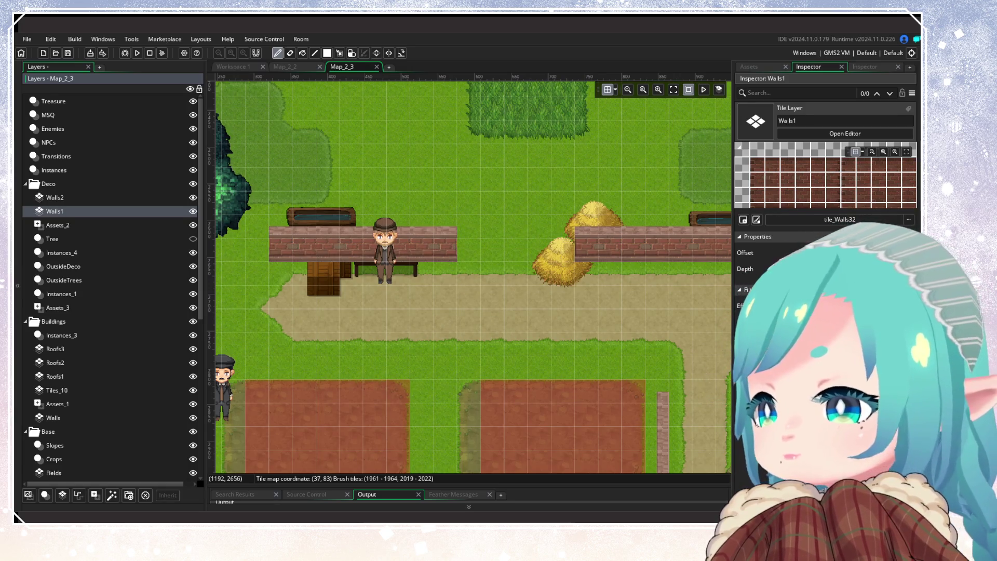
Paint a new brick wall row lower down on Walls1.
click(774, 250)
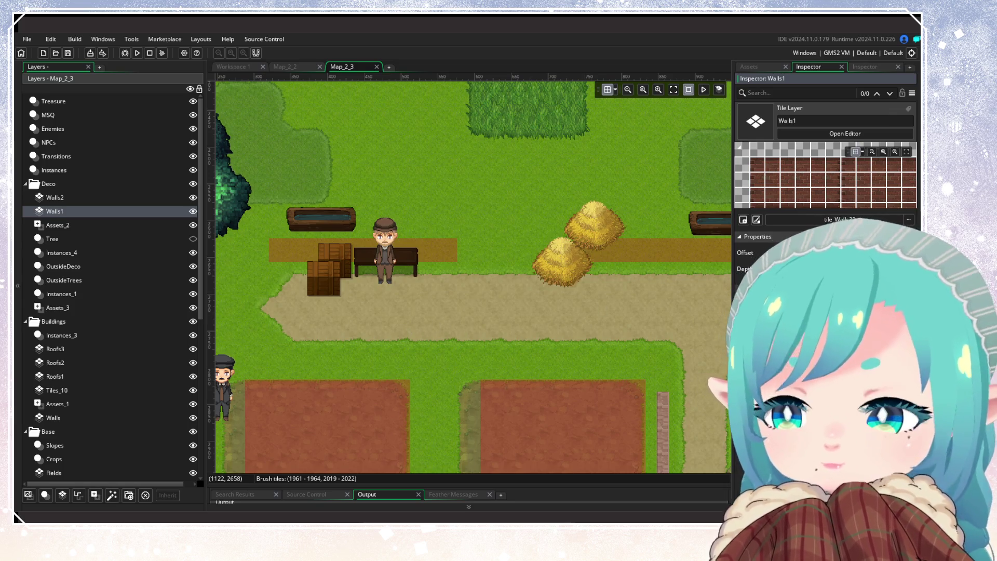
key(ctrl+y)
drag(524, 268, 709, 266)
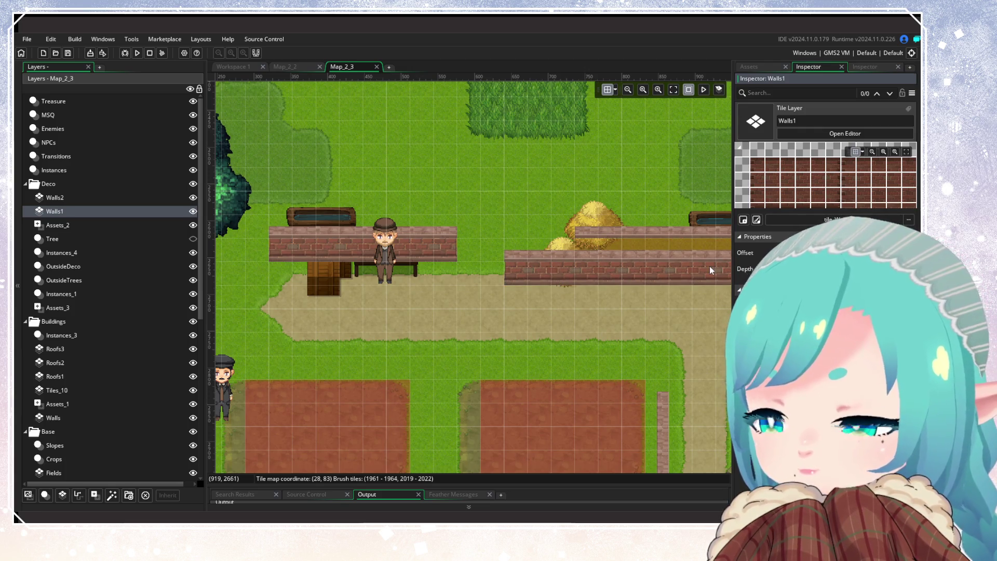
scroll(709, 266, down, 2)
mouse_move(709, 266)
mouse_down()
mouse_move(552, 336)
mouse_move(284, 430)
mouse_up()
scroll(429, 264, up, 3)
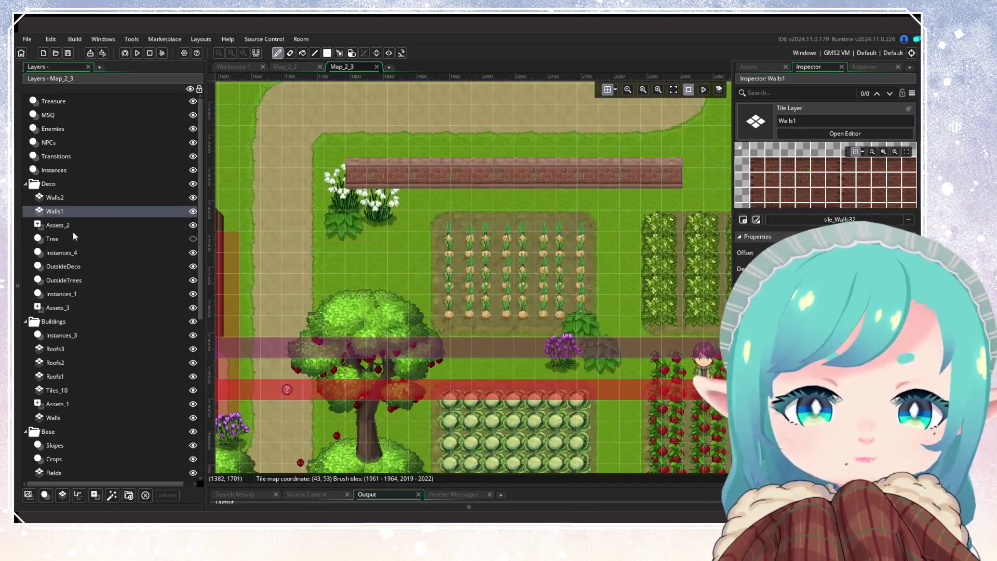
On Walls2, remove the leftmost section of the brick wall.
click(76, 197)
scroll(487, 293, up, 5)
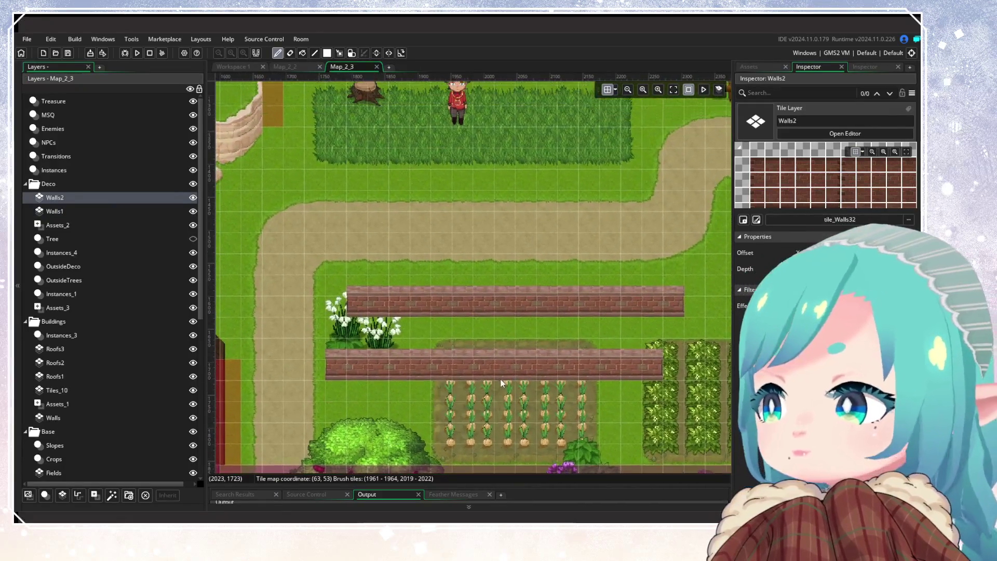
scroll(506, 379, up, 1)
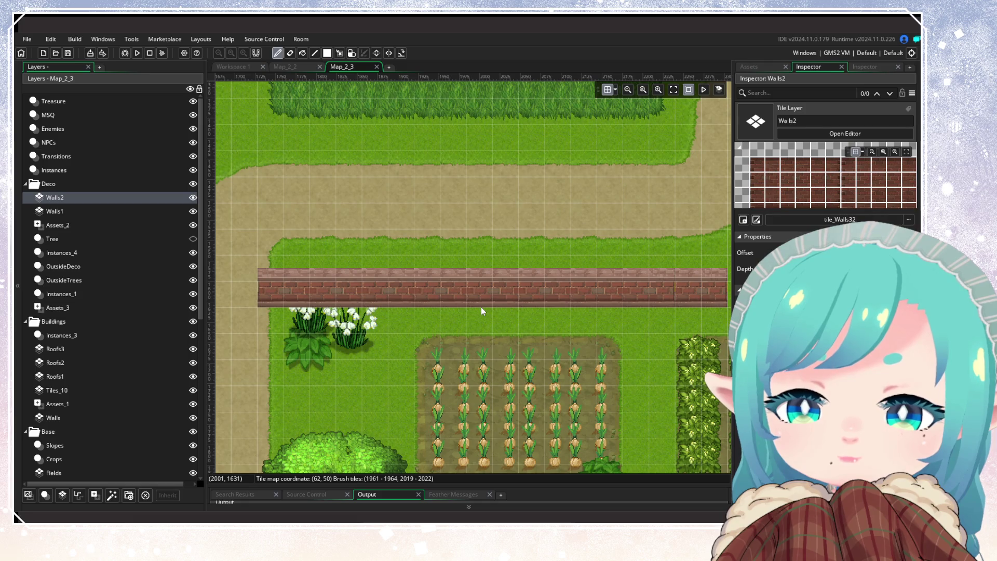
key(ctrl+z)
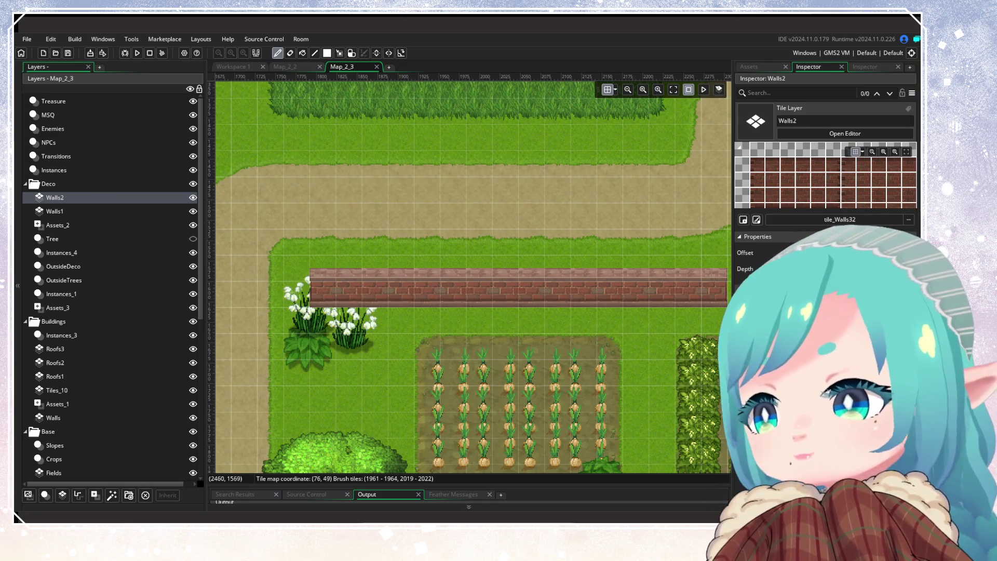
click(768, 280)
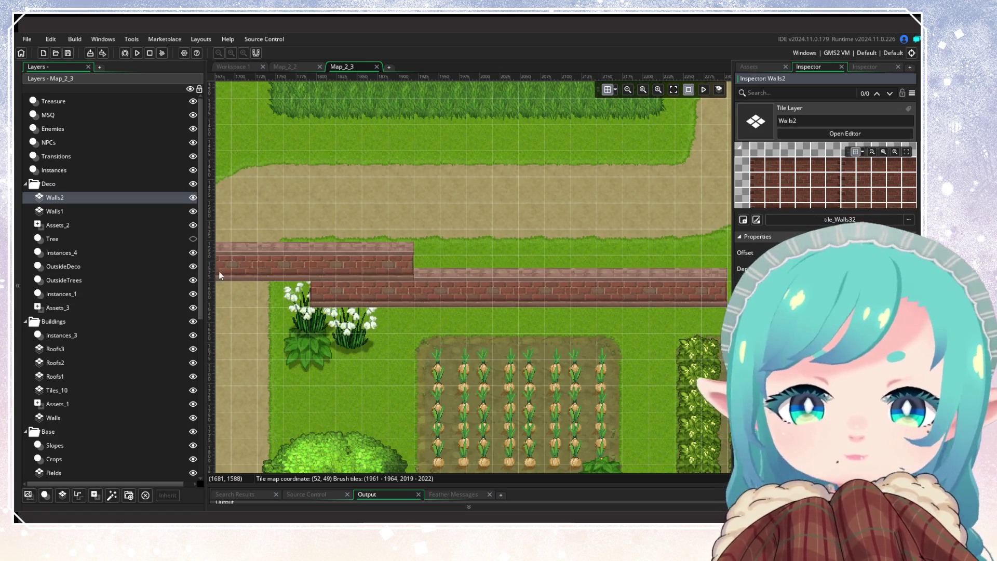
click(56, 170)
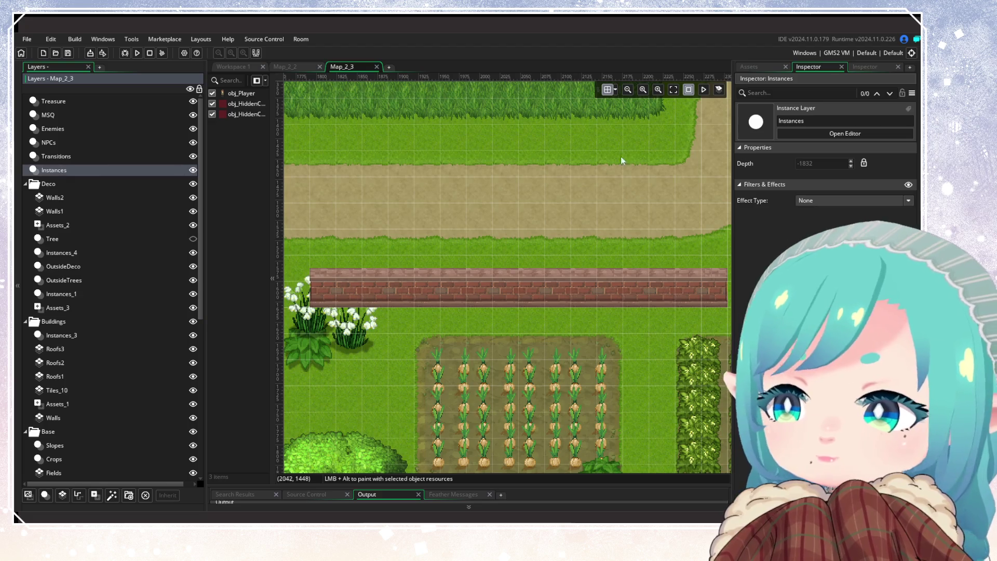
Unlock the Instances layer's depth, enter 0, and reselect Walls2.
click(864, 165)
text(0)
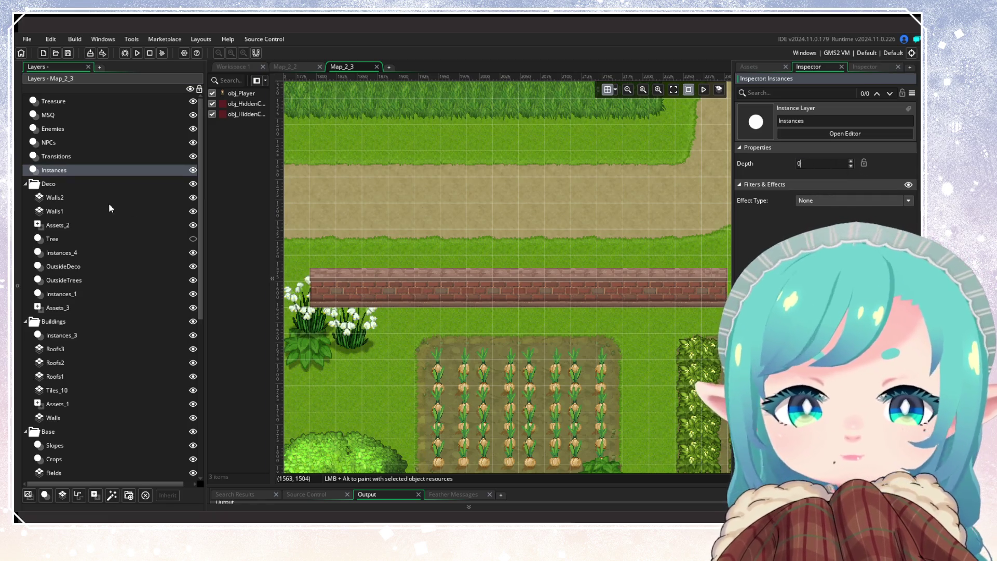
click(83, 197)
Zoom out and pan across the room to review the new brick walls.
scroll(506, 347, down, 6)
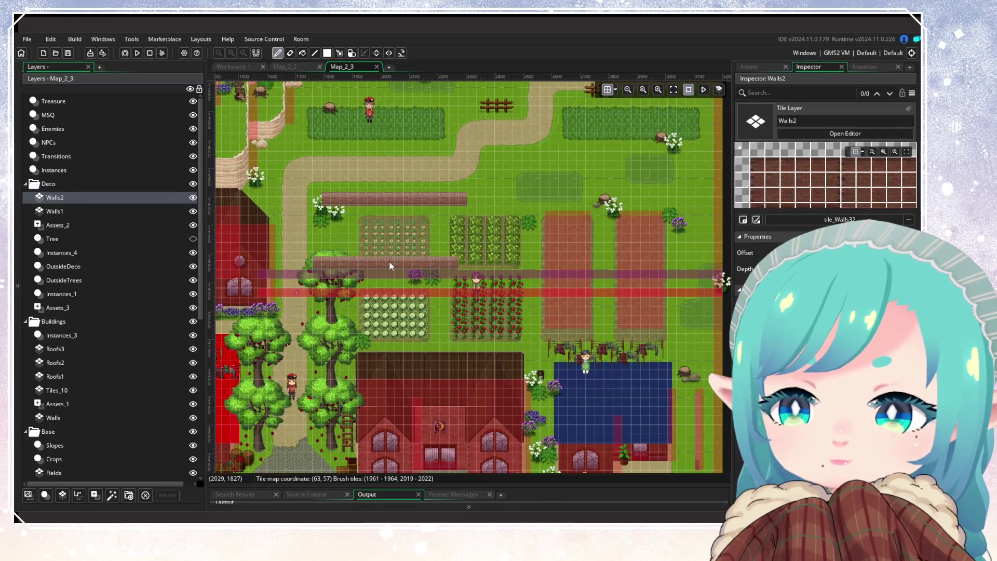
drag(389, 261, 608, 225)
mouse_move(460, 366)
mouse_down()
mouse_move(608, 347)
mouse_move(643, 227)
mouse_move(570, 212)
mouse_up()
mouse_move(673, 343)
mouse_down()
mouse_move(562, 304)
mouse_move(310, 294)
mouse_move(461, 295)
mouse_up()
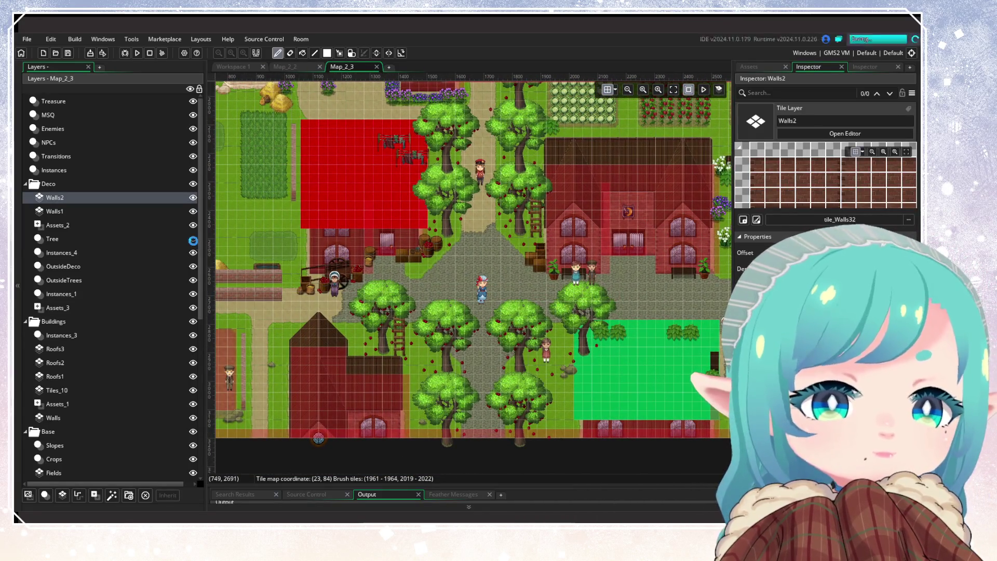
scroll(411, 358, down, 2)
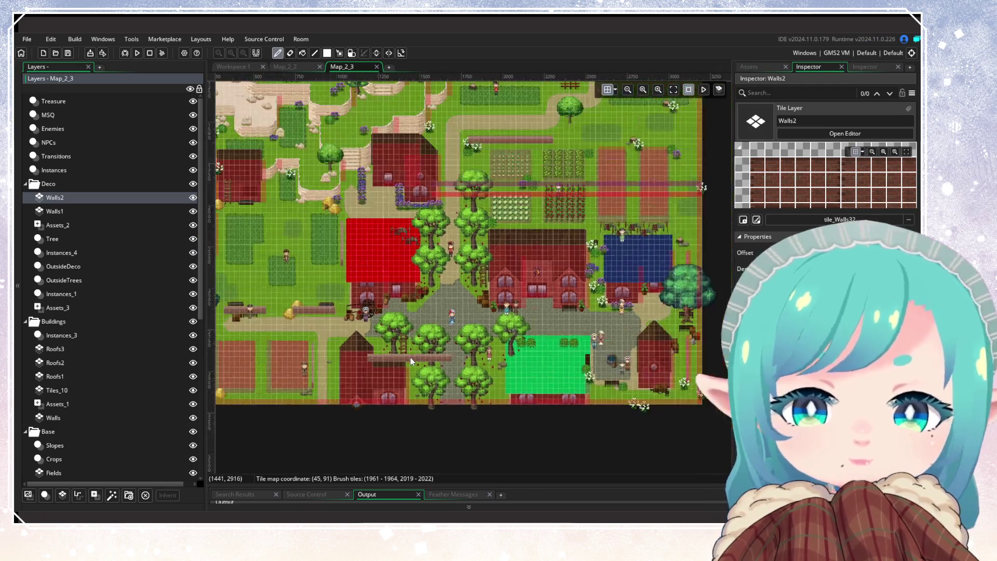
mouse_move(404, 317)
mouse_down()
mouse_move(395, 414)
mouse_move(400, 382)
mouse_move(608, 319)
mouse_move(382, 296)
mouse_up()
click(137, 53)
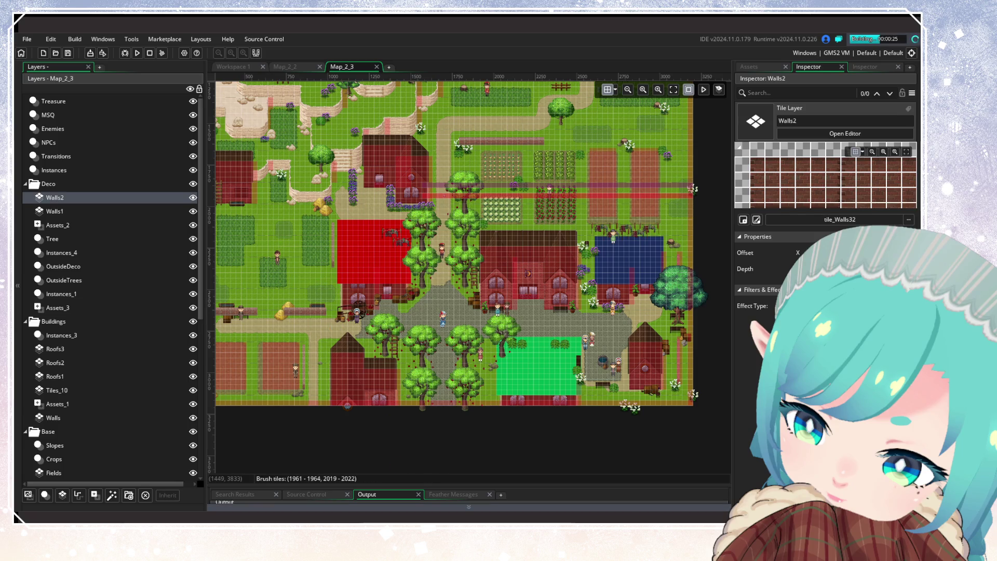
While the game builds, browse the 12000 x 8000 world map to the northern village.
scroll(409, 146, down, 5)
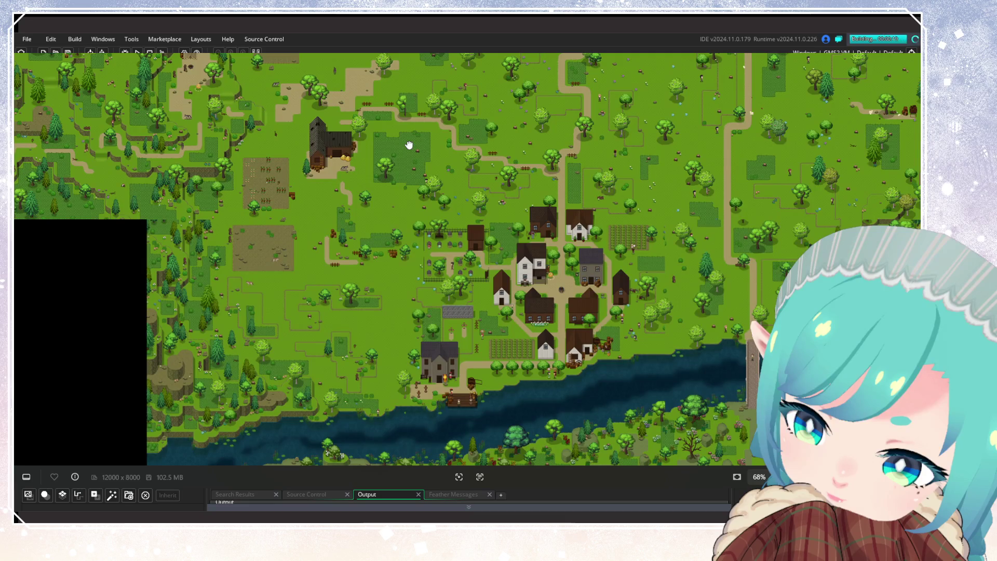
mouse_move(409, 145)
mouse_down()
mouse_move(550, 419)
mouse_move(510, 383)
mouse_move(510, 447)
mouse_up()
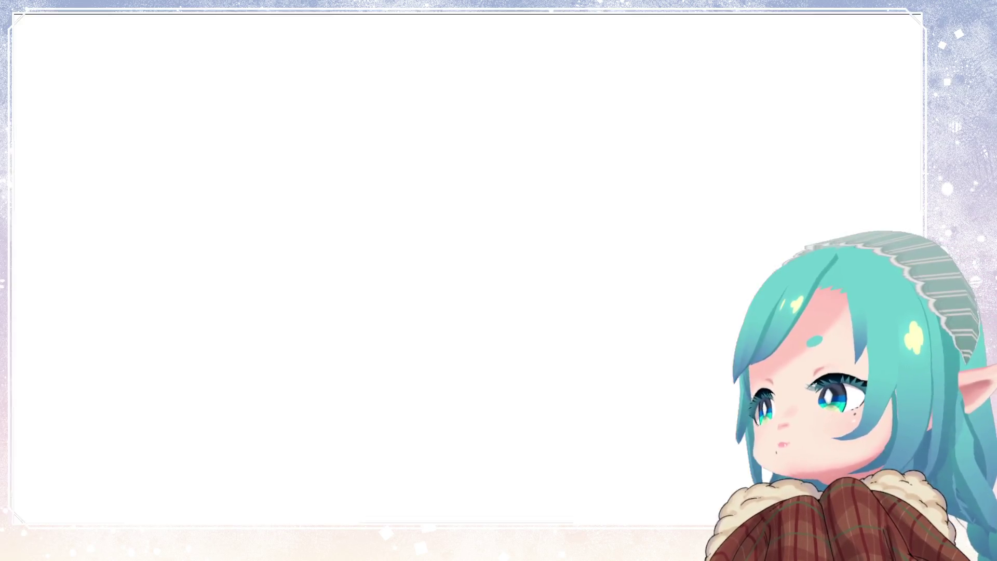
Continue from the title screen and load the first save slot.
key(Down)
key(Return)
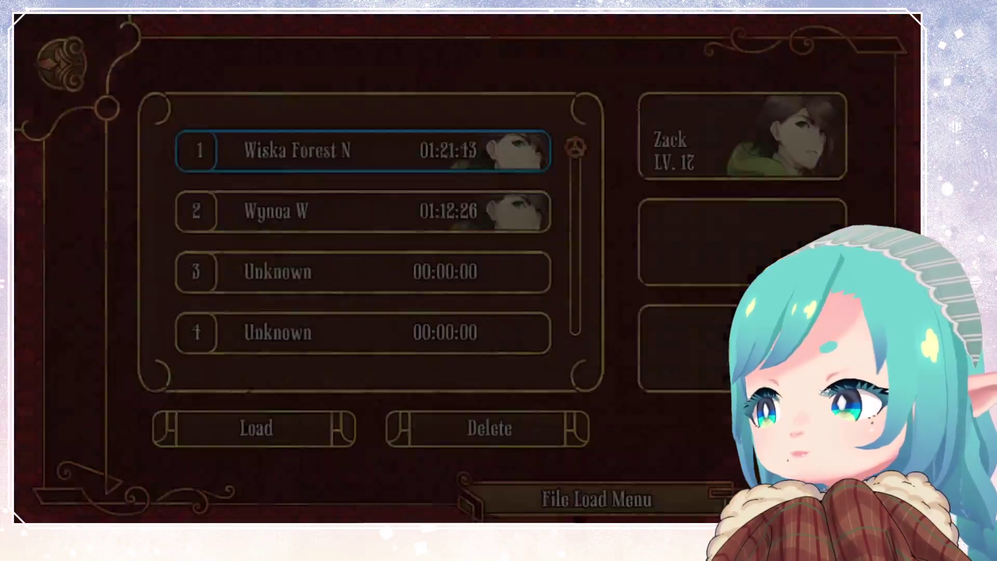
key(Return)
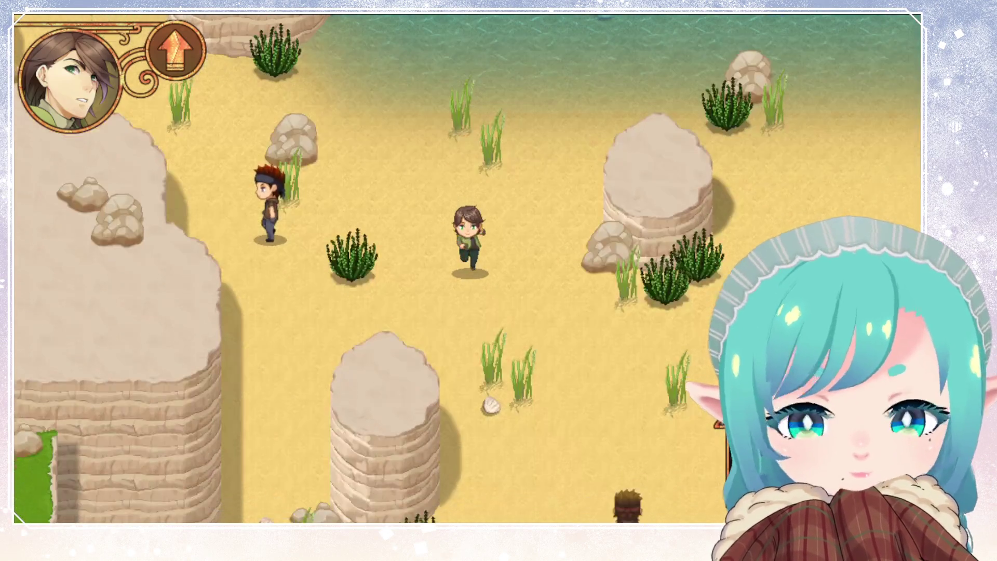
Walk off the beach, across the tall grass and down to read the signpost.
key(Down)
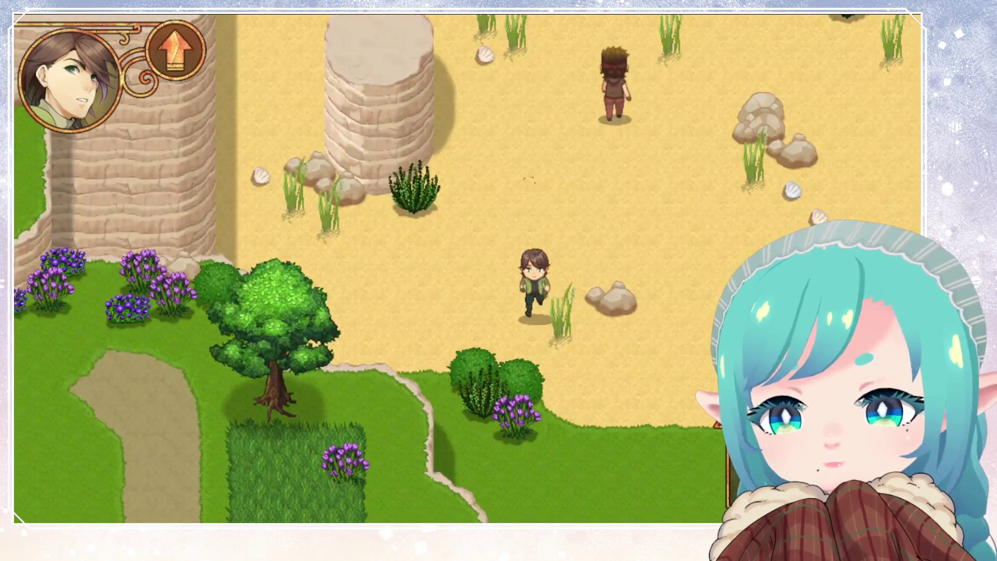
key(Down)
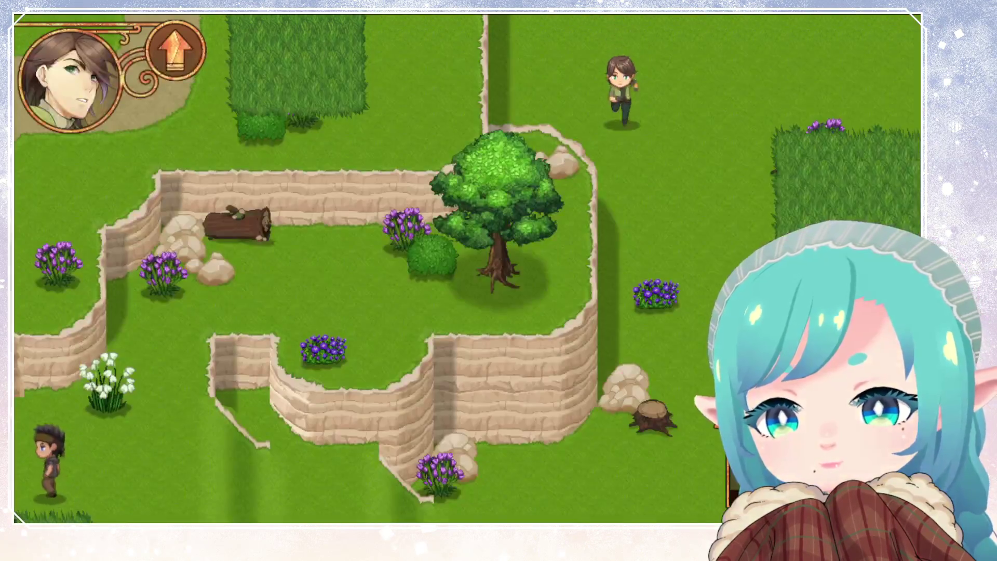
key(Down)
key(Left)
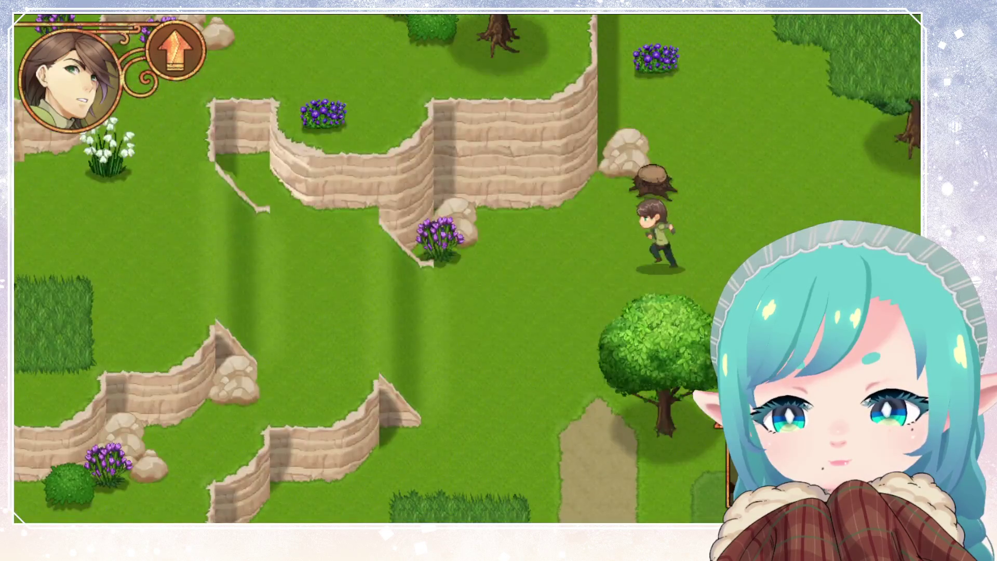
key(Right)
key(Down)
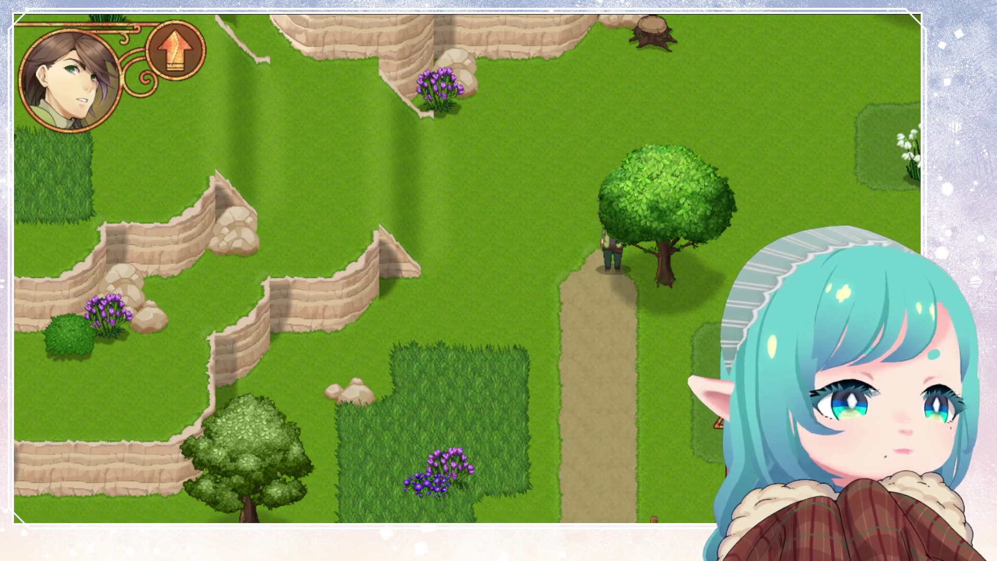
key(Down)
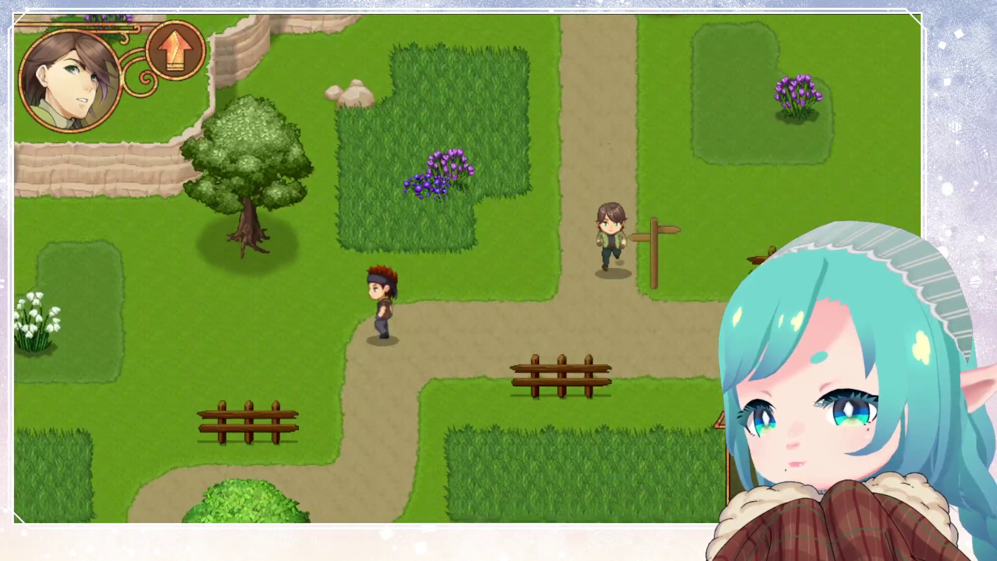
key(Right)
key(Up)
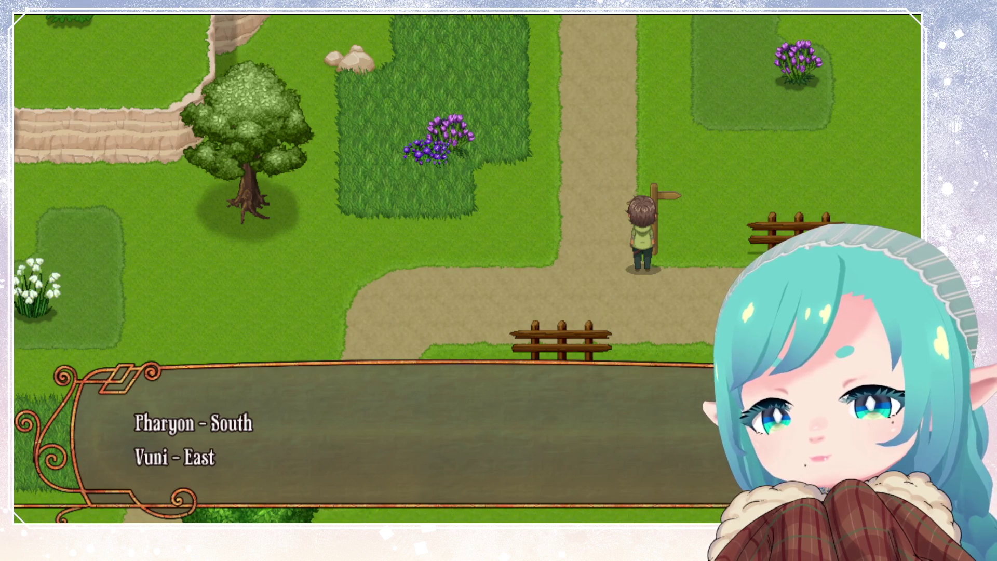
key(Return)
key(Down)
key(Left)
Run past the crop fields, along the brick wall and through the corn field.
key(Down)
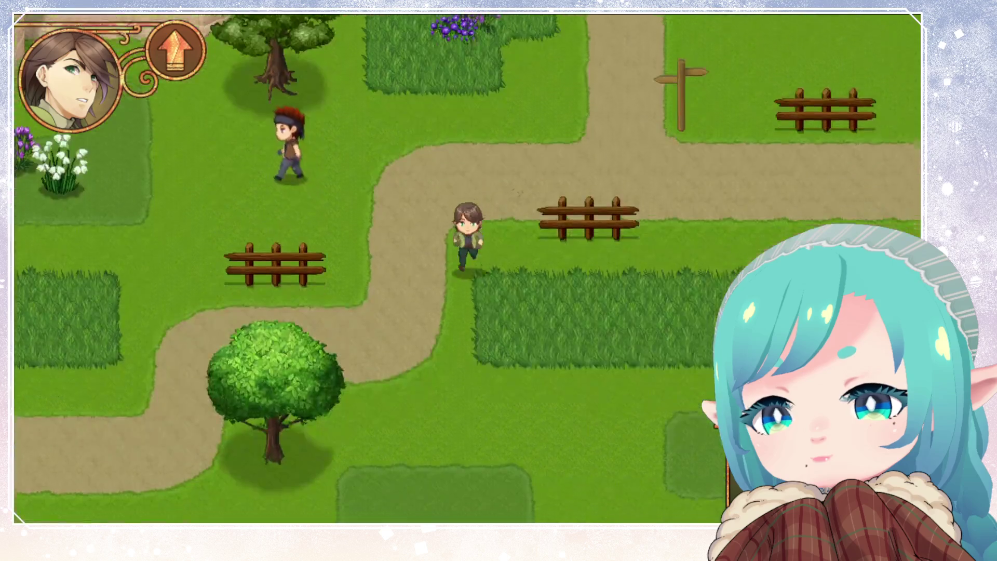
key(Left)
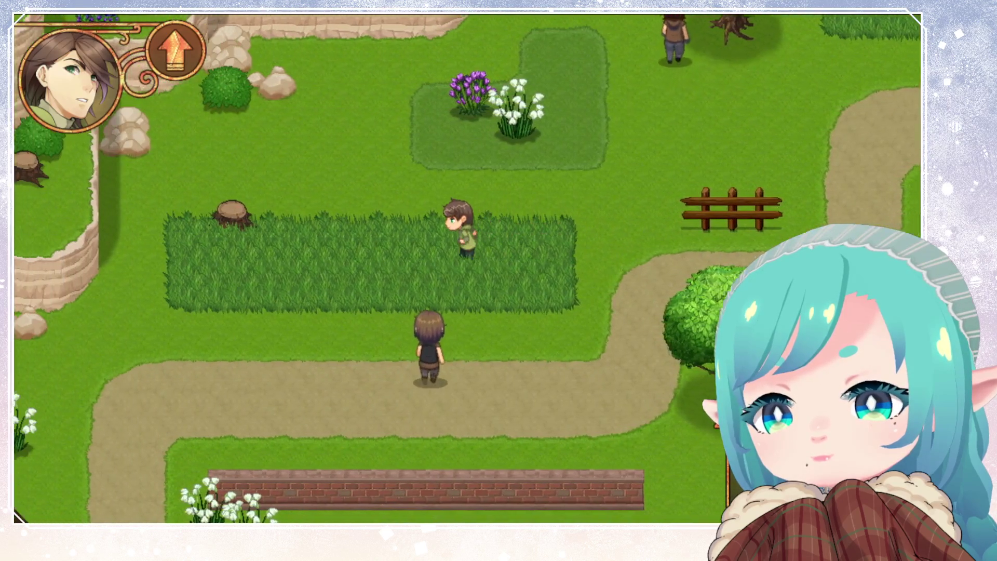
key(Down)
key(Right)
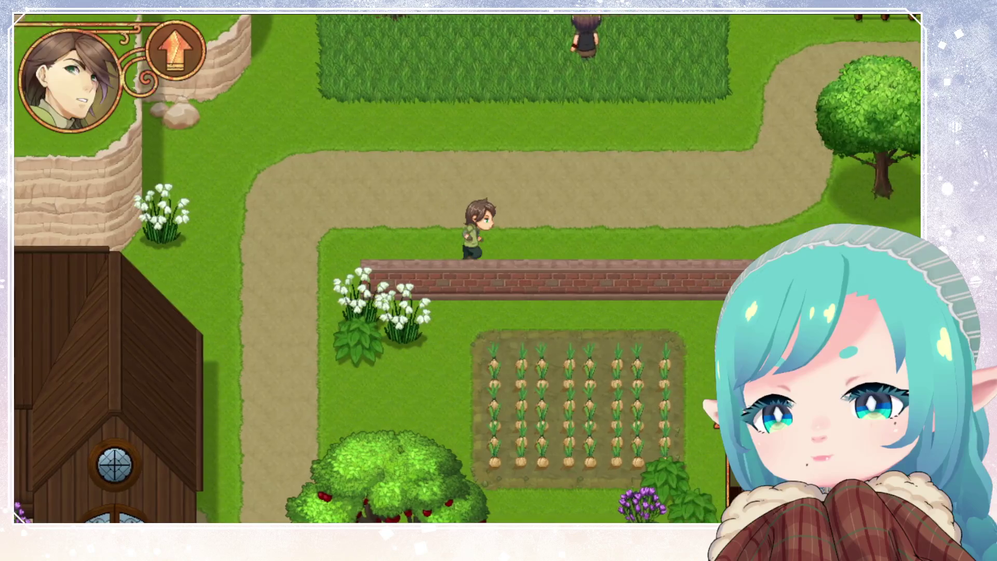
key(Left)
key(Up)
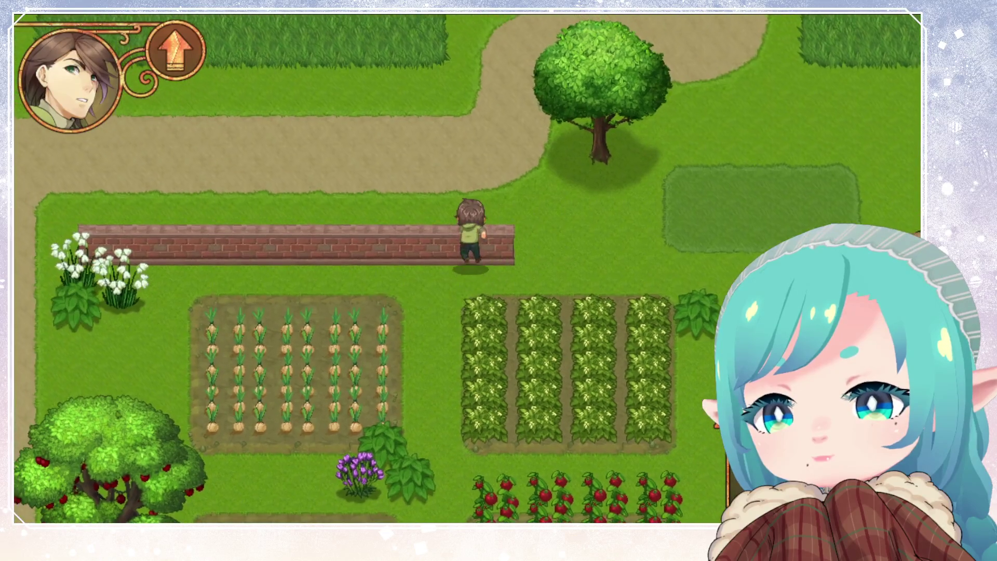
key(Right)
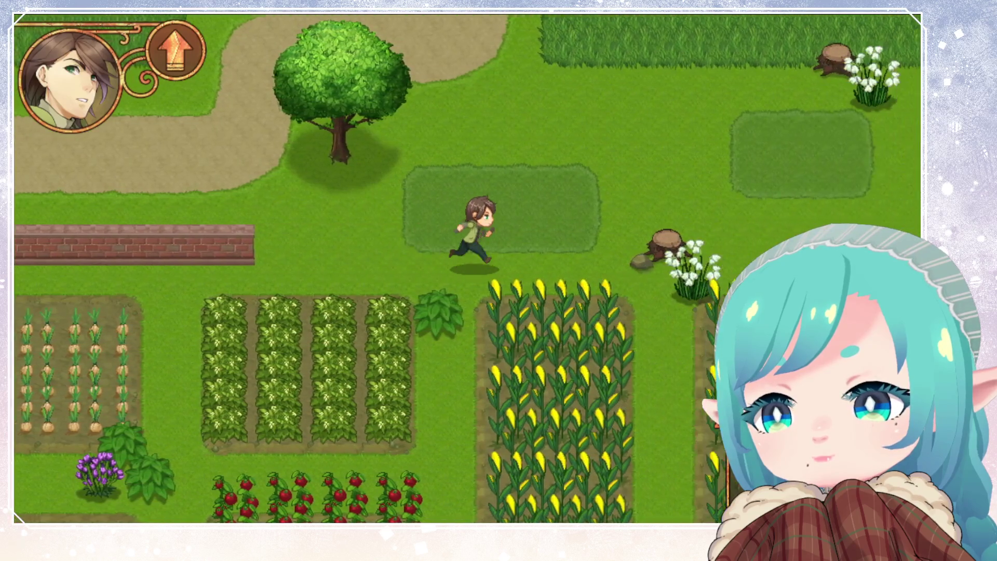
key(Down)
key(Down)
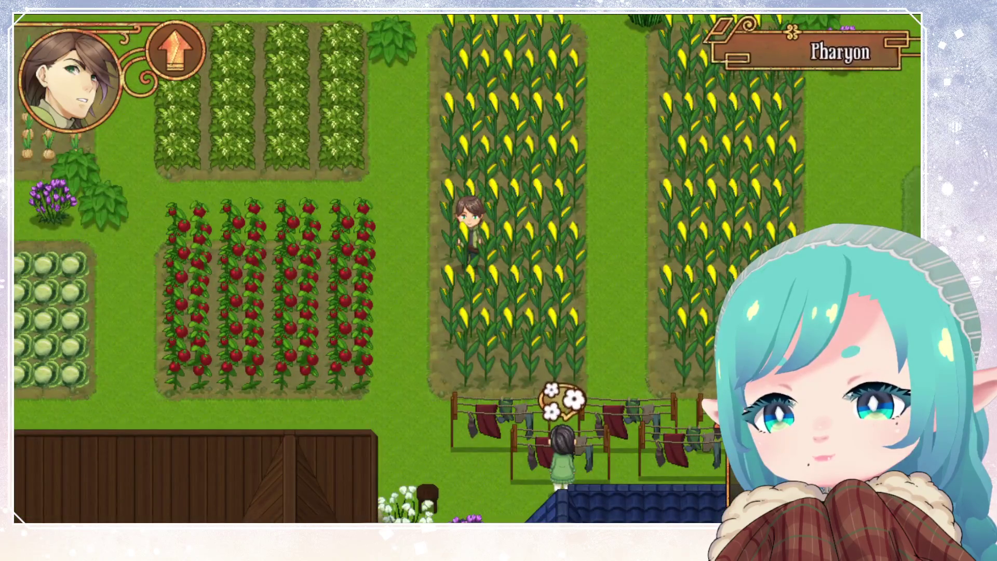
key(Right)
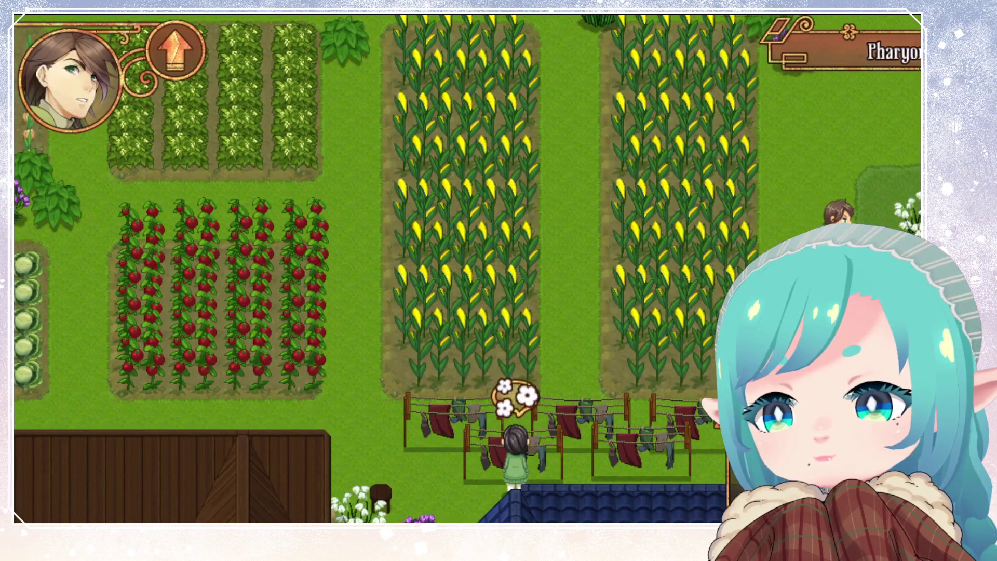
Walk down toward the houses and the town square well.
key(Down)
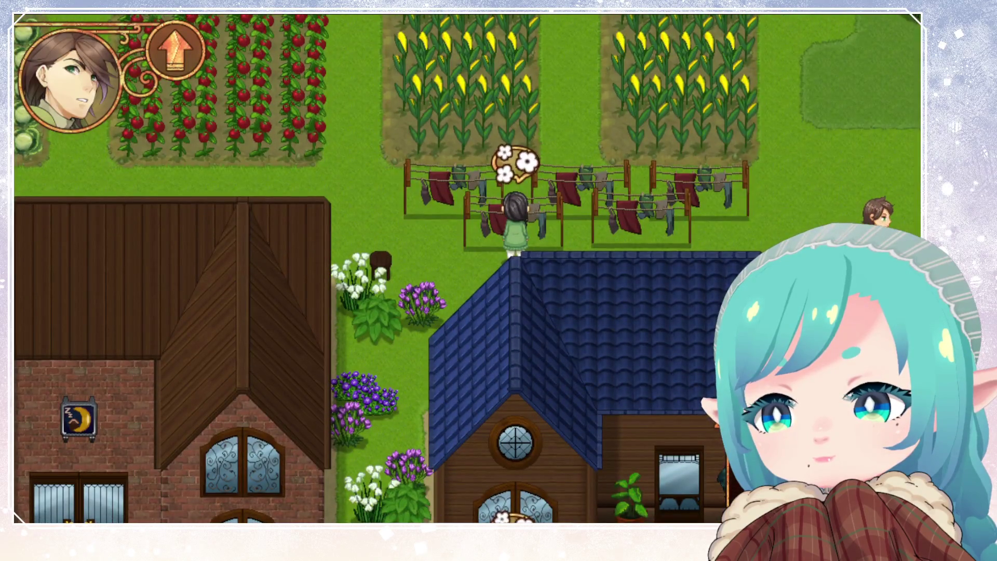
key(Up)
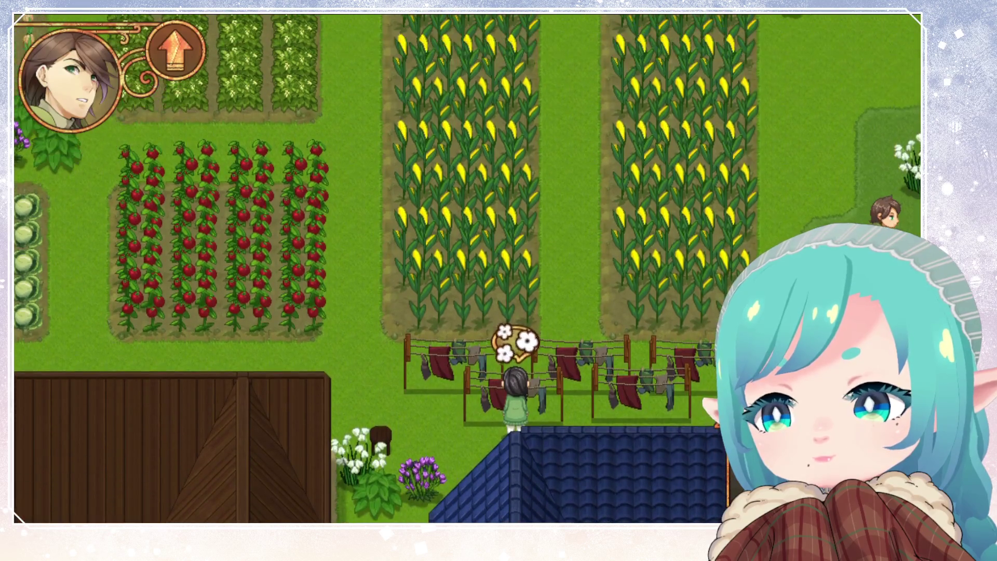
key(Up)
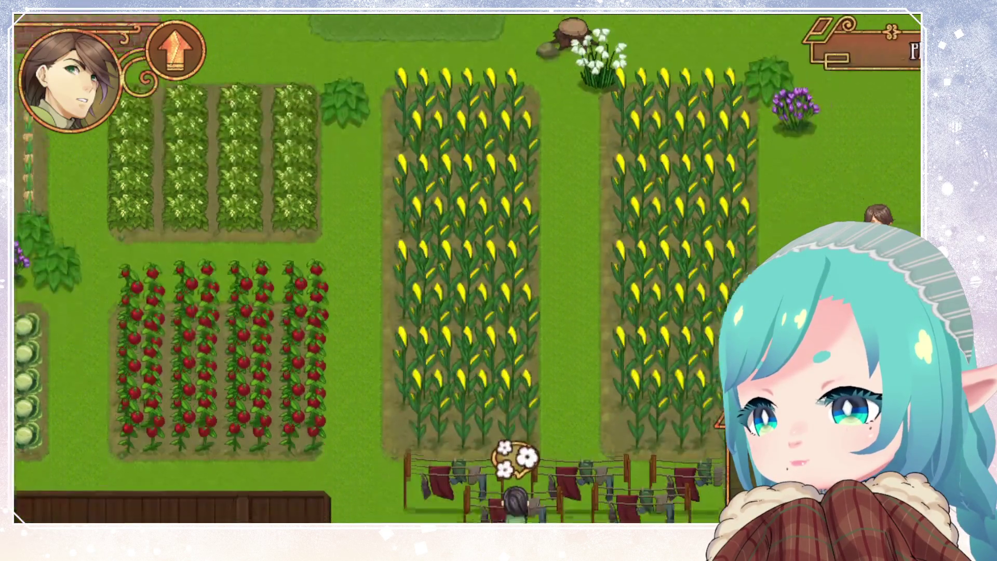
key(Down)
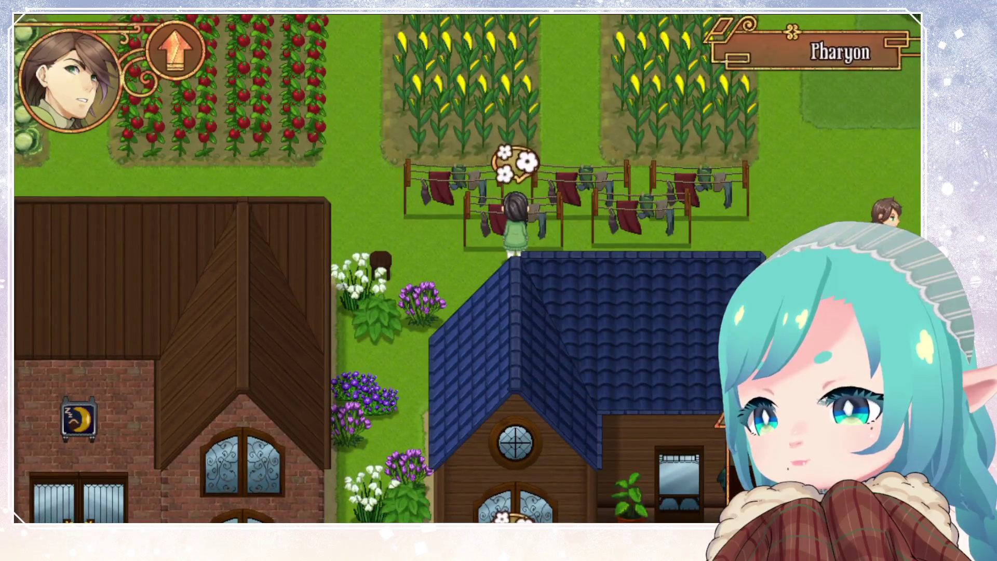
key(Left)
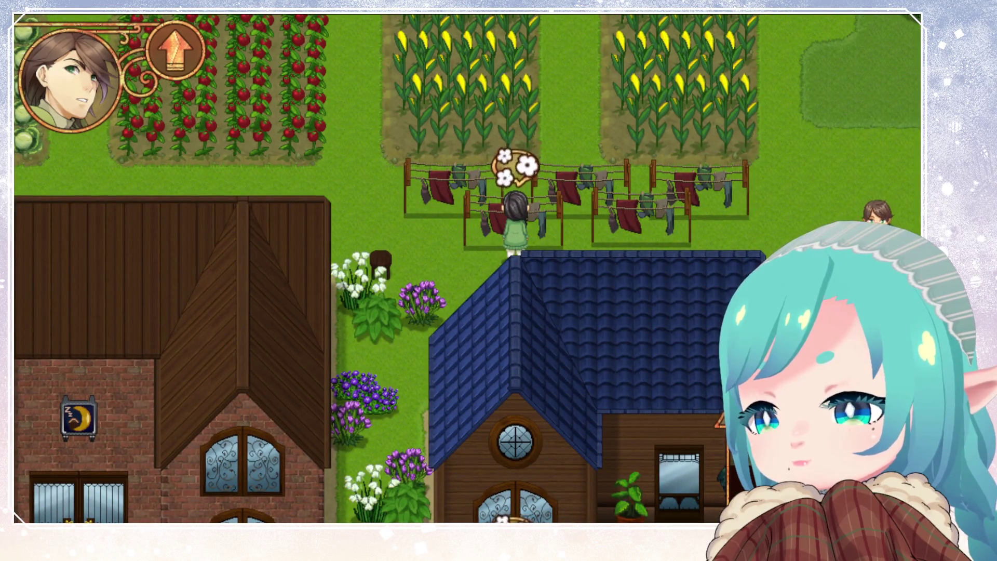
key(Left)
key(Down)
key(Right)
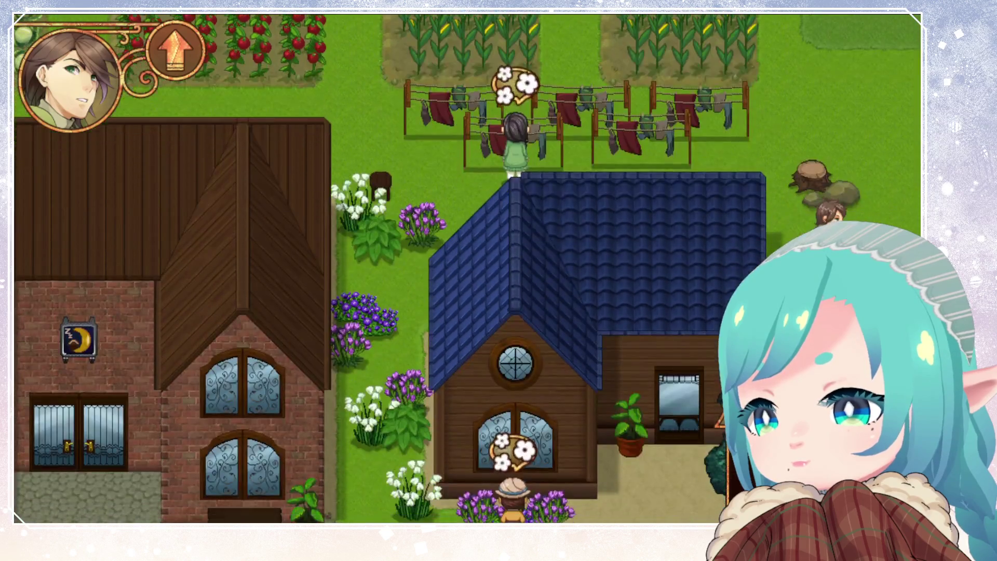
key(Down)
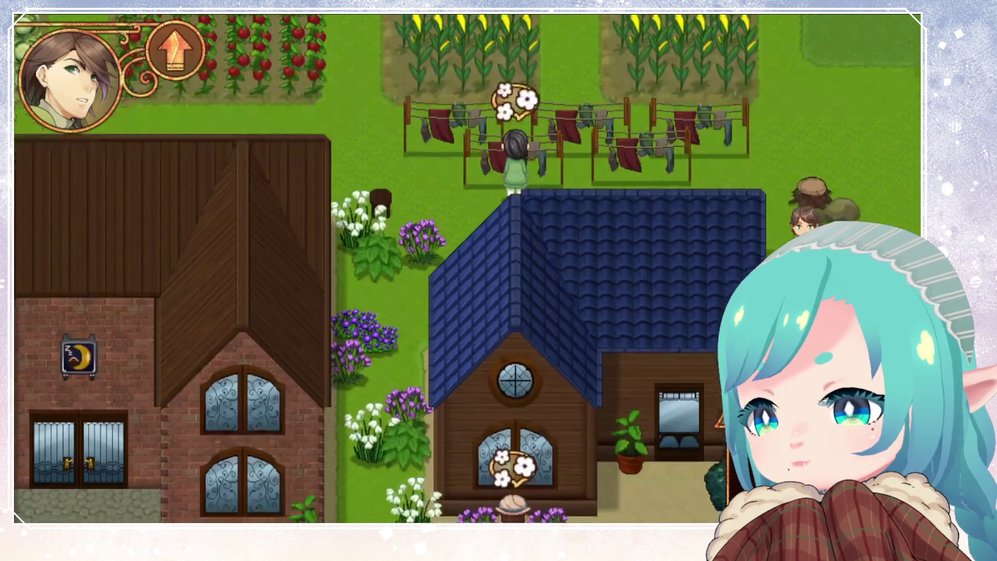
key(Down)
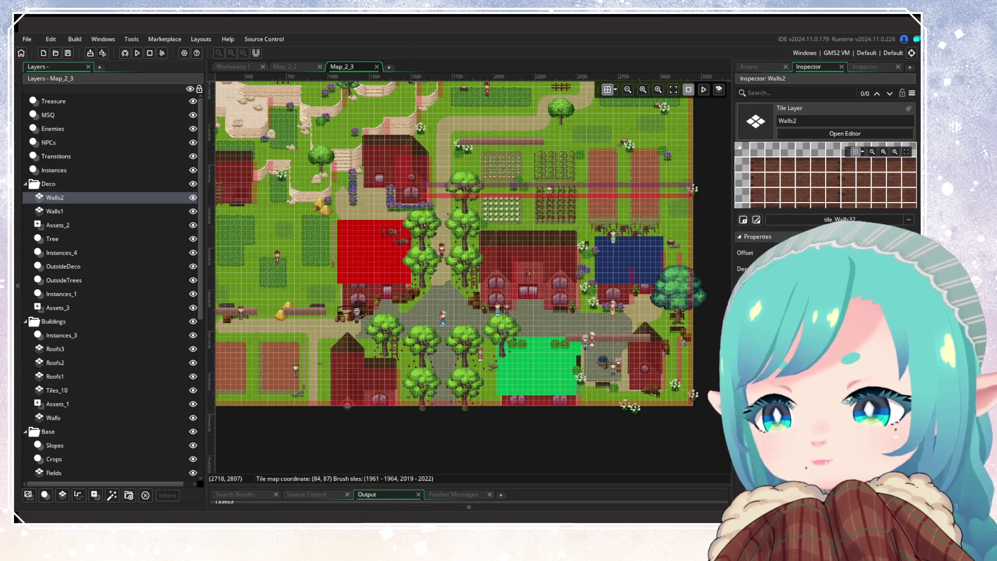
Pan the Map_2_3 room view, then build and run the game.
drag(245, 114, 316, 132)
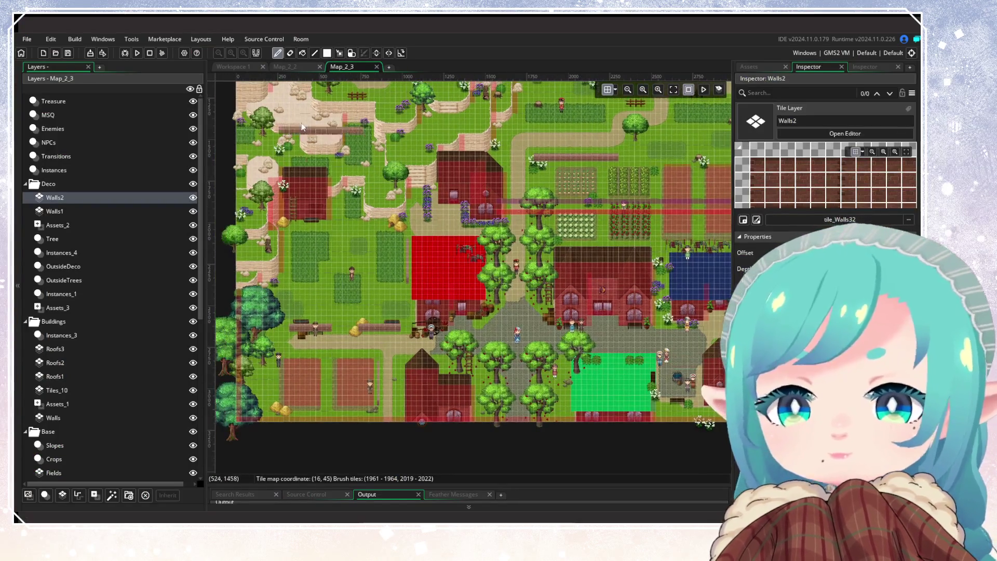
click(137, 53)
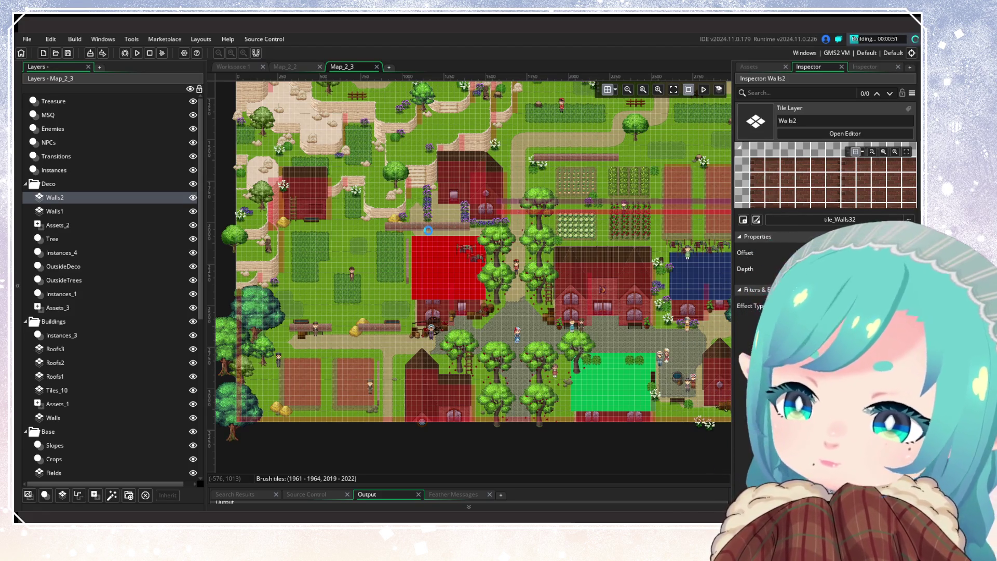
scroll(346, 282, right, 5)
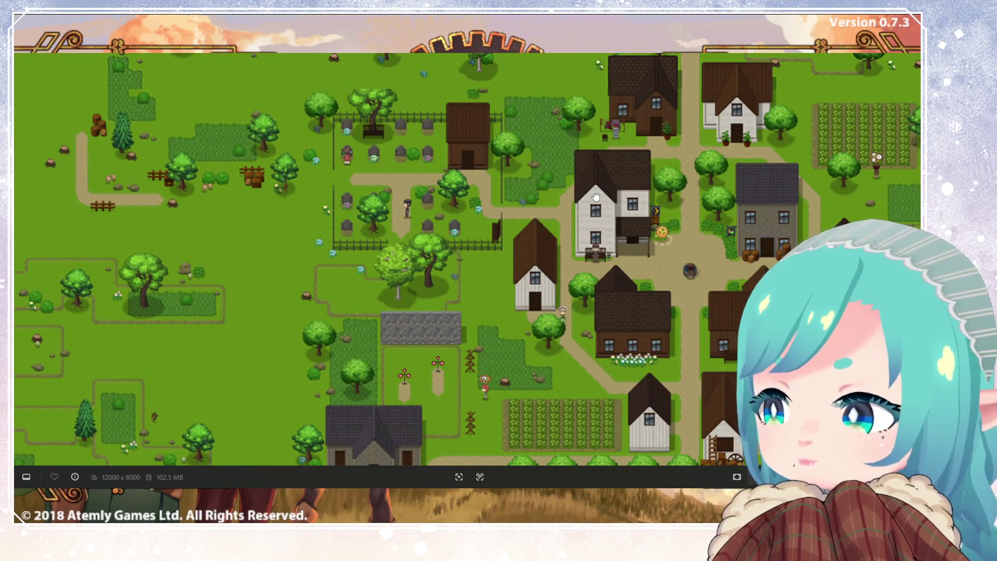
Zoom and pan the 12000x8000 map image onto the village centre, then close it.
scroll(473, 312, up, 2)
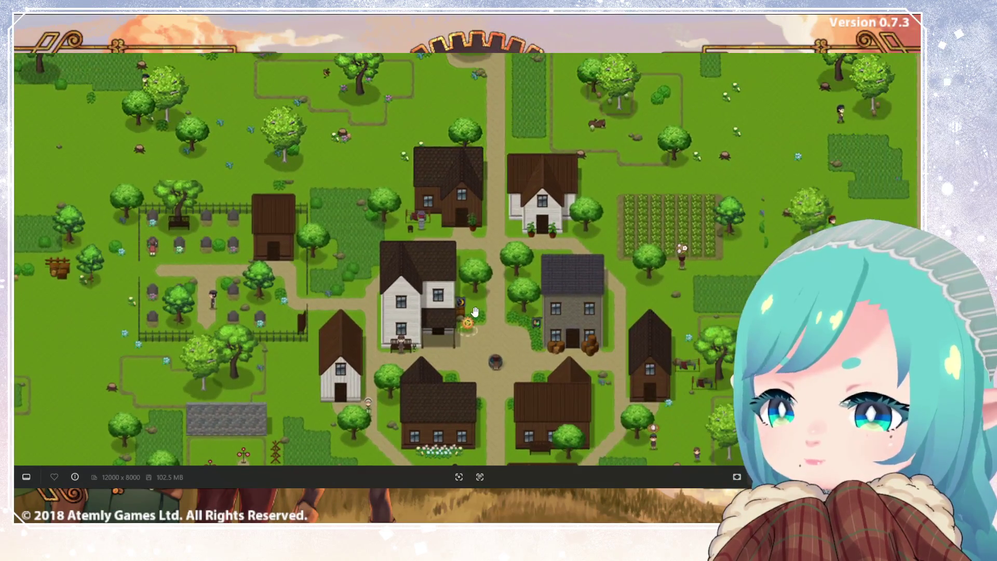
mouse_move(469, 265)
mouse_down()
mouse_move(481, 270)
mouse_move(488, 259)
mouse_move(492, 449)
mouse_move(488, 382)
mouse_up()
drag(416, 146, 410, 395)
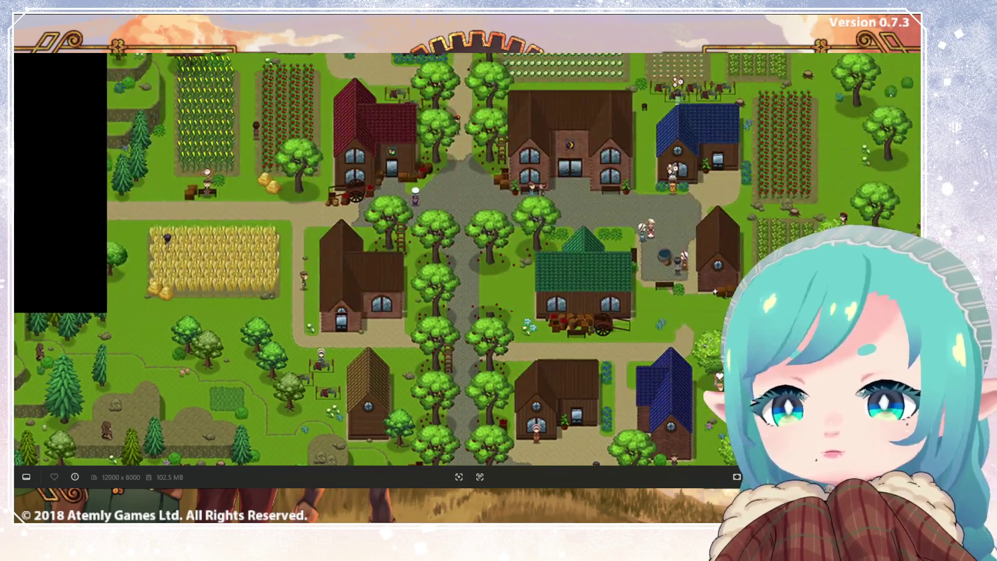
drag(406, 127, 407, 319)
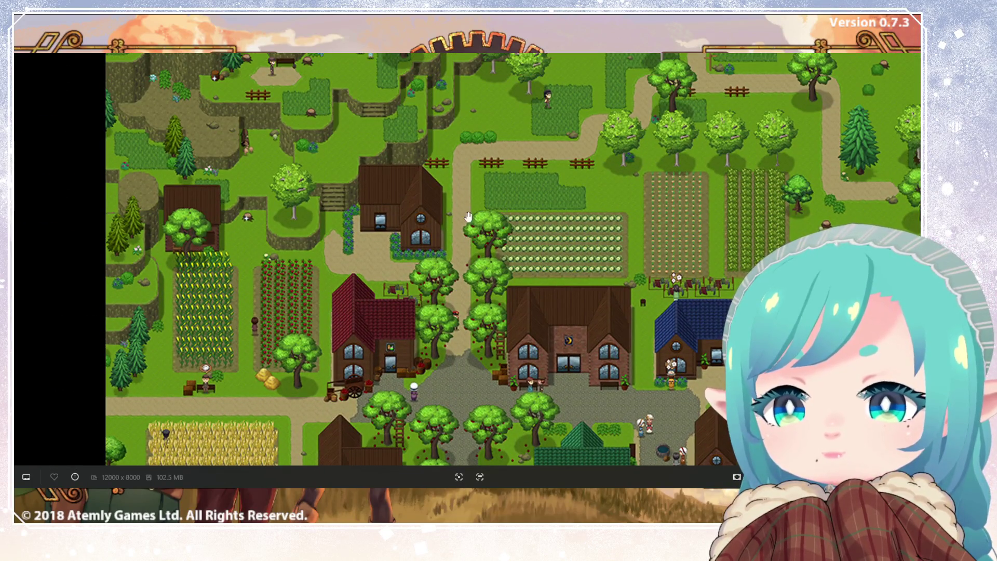
mouse_move(552, 323)
mouse_down()
mouse_move(556, 130)
mouse_move(561, 384)
mouse_up()
scroll(553, 223, down, 2)
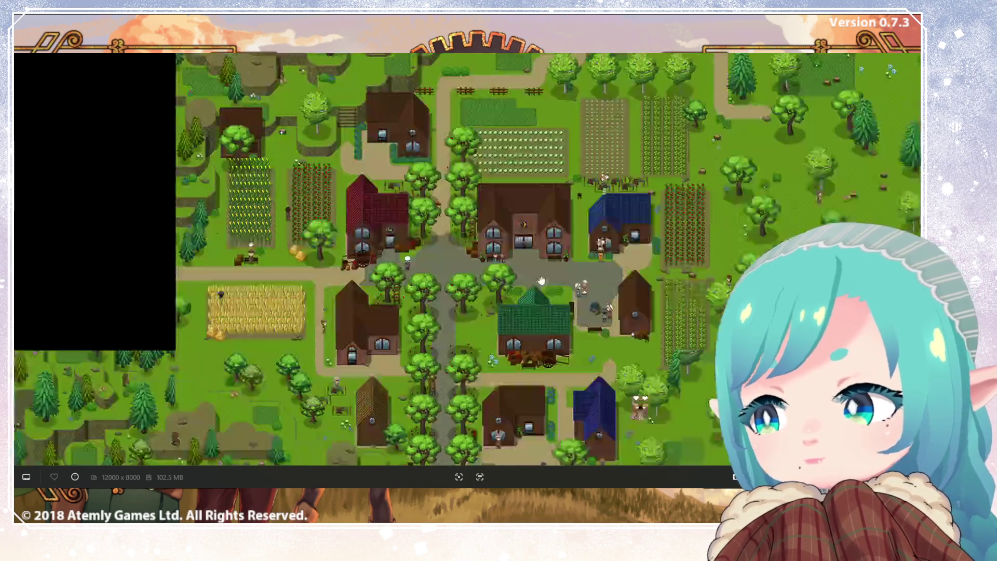
mouse_move(564, 353)
mouse_down()
mouse_move(680, 282)
mouse_move(620, 326)
mouse_up()
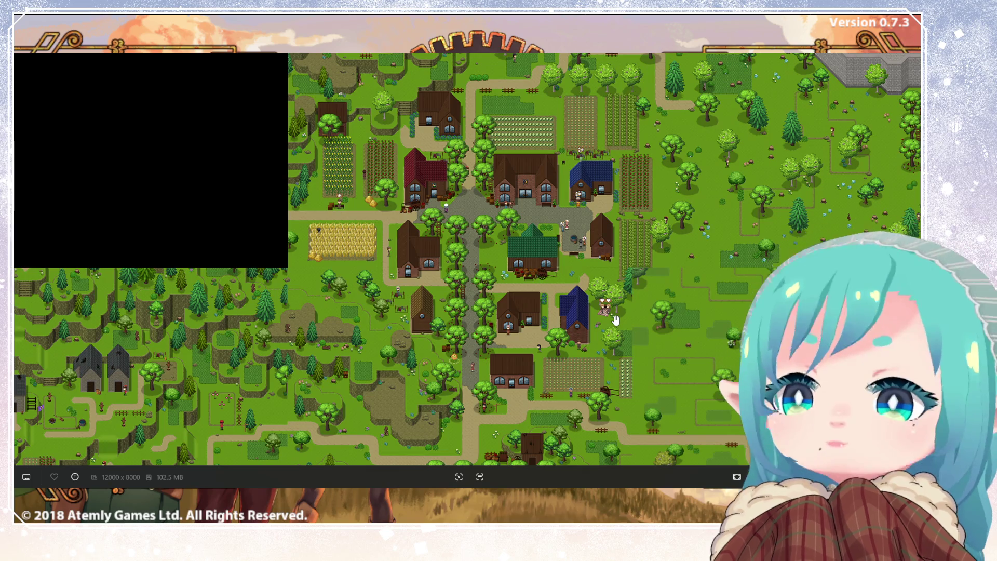
scroll(615, 320, up, 5)
drag(592, 184, 629, 402)
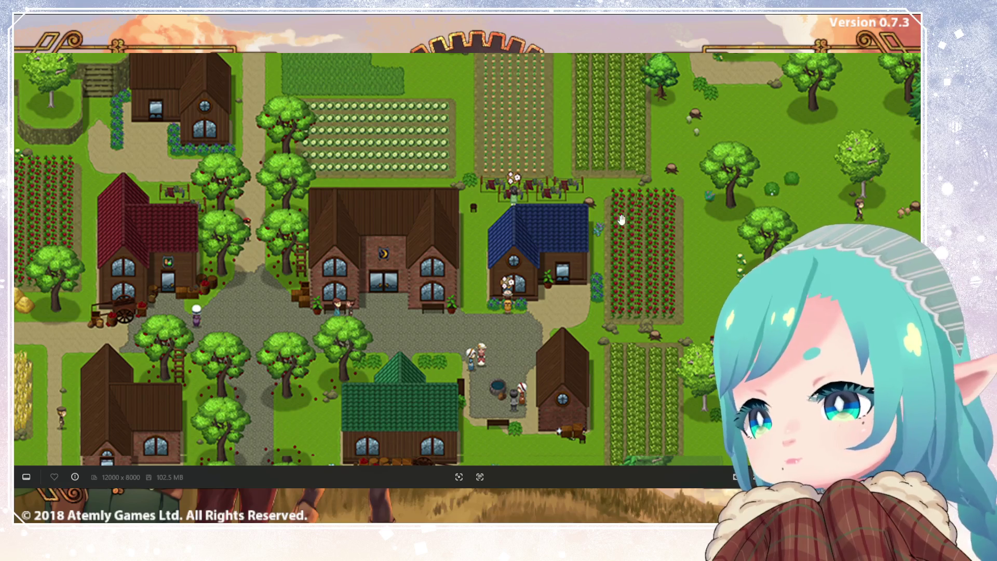
key(Escape)
Load the saved game and run across the beach into the next map.
key(Down)
key(Return)
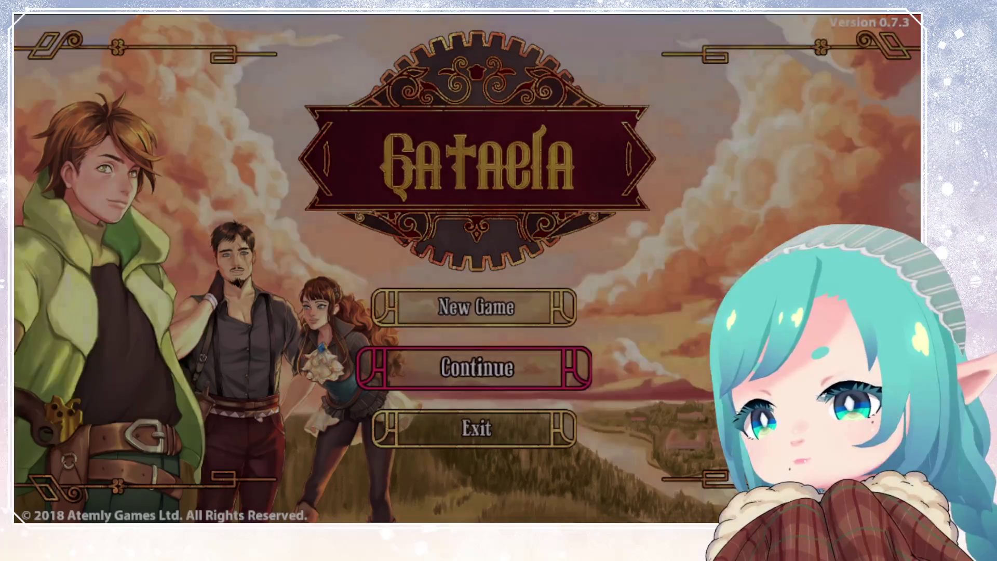
key(Return)
key(Return)
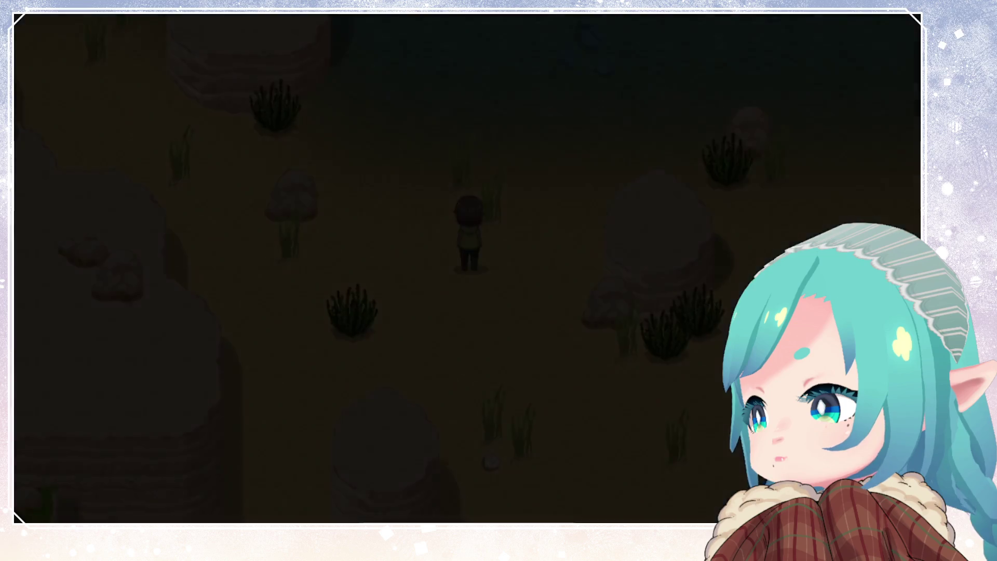
key(Down)
key(Right)
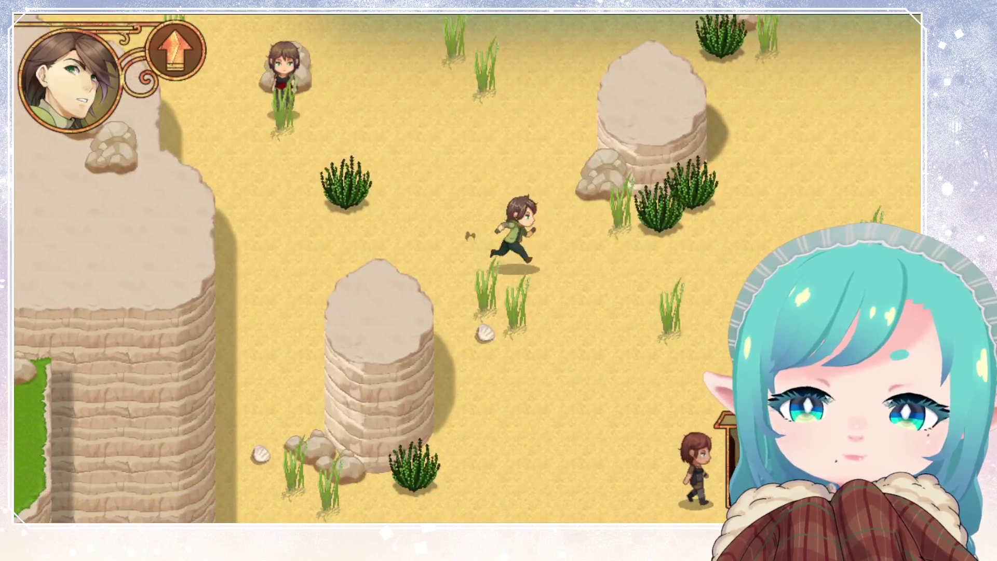
key(Down)
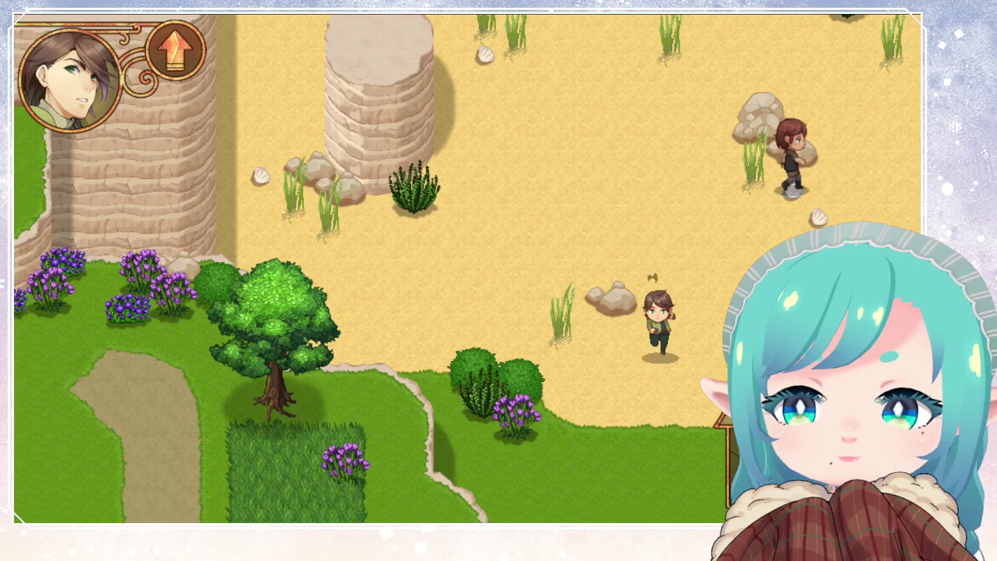
key(Down)
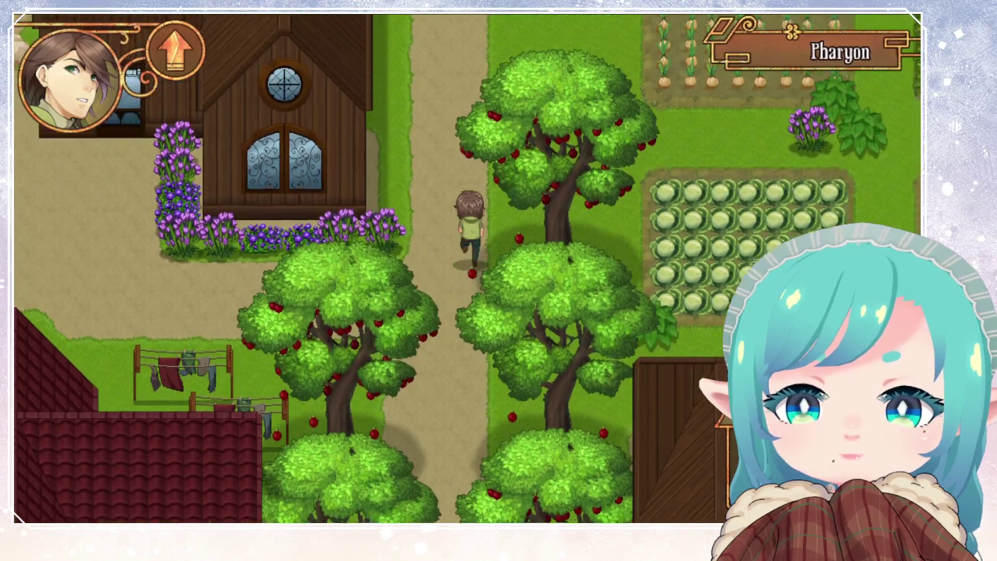
Walk up the dirt path, through the corn field and left past the villager into the wheat field.
key(Up)
key(Right)
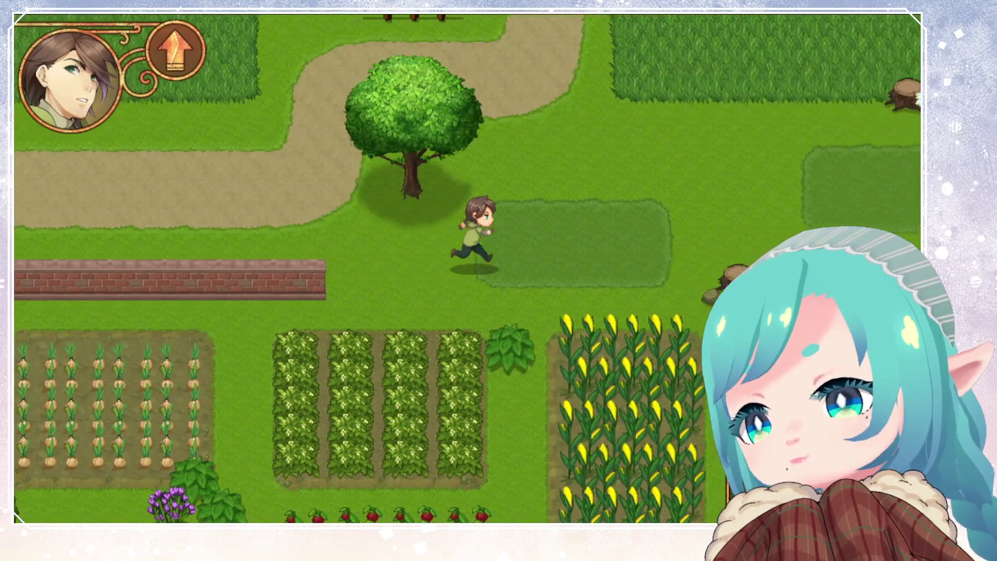
key(Down)
key(Down)
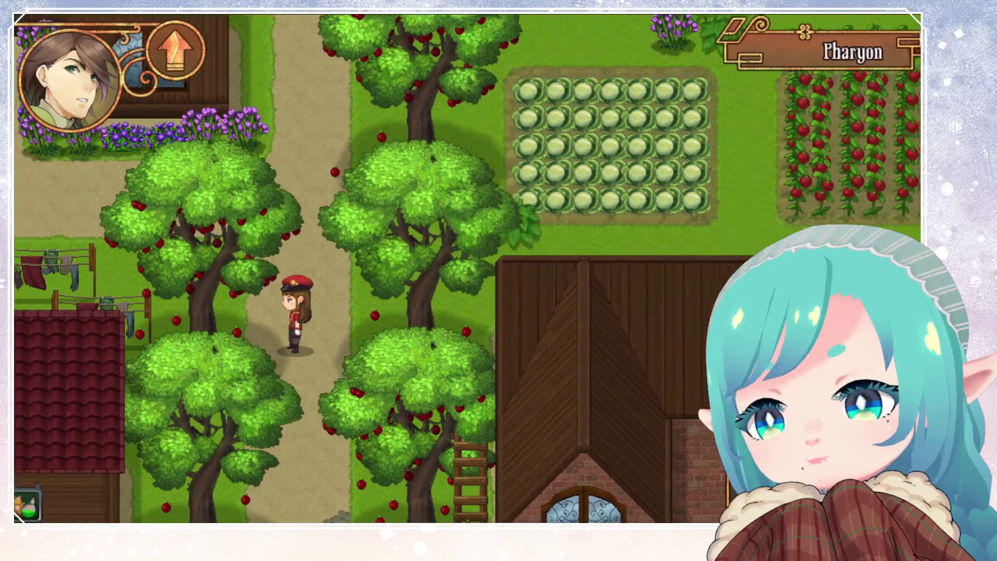
key(Left)
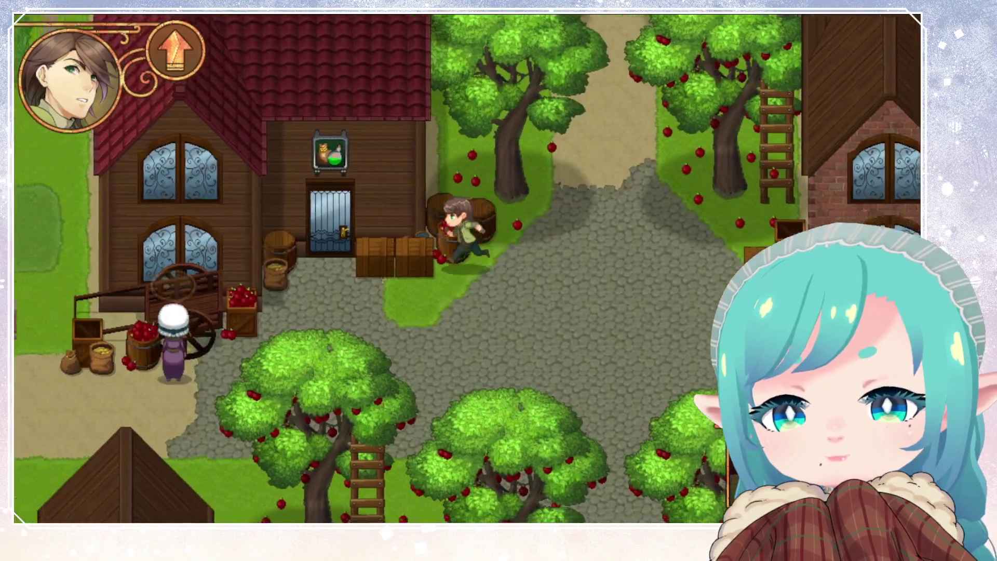
key(Left)
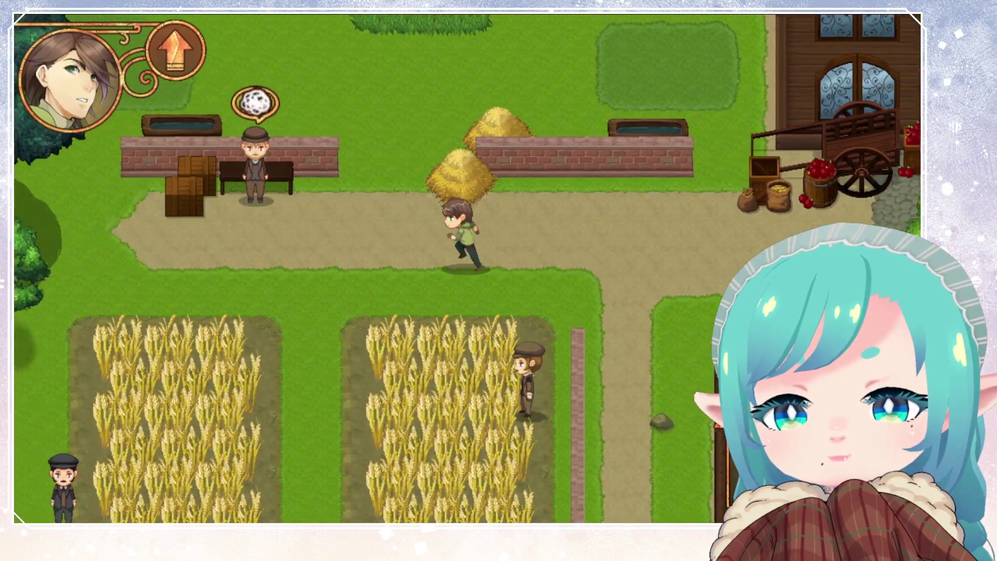
key(Down)
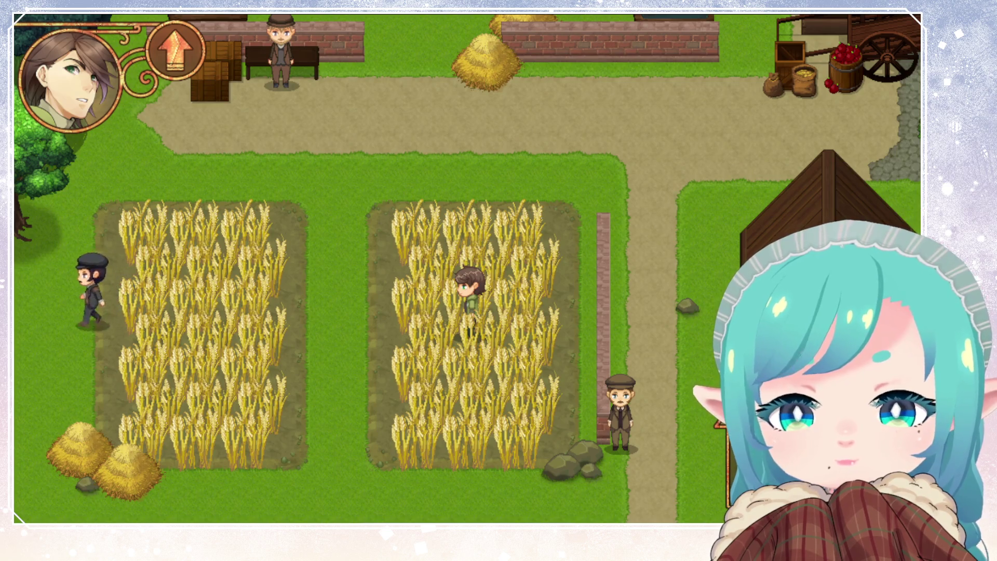
Walk along the wheat field path up to the boy and talk with him.
key(Up)
key(Up)
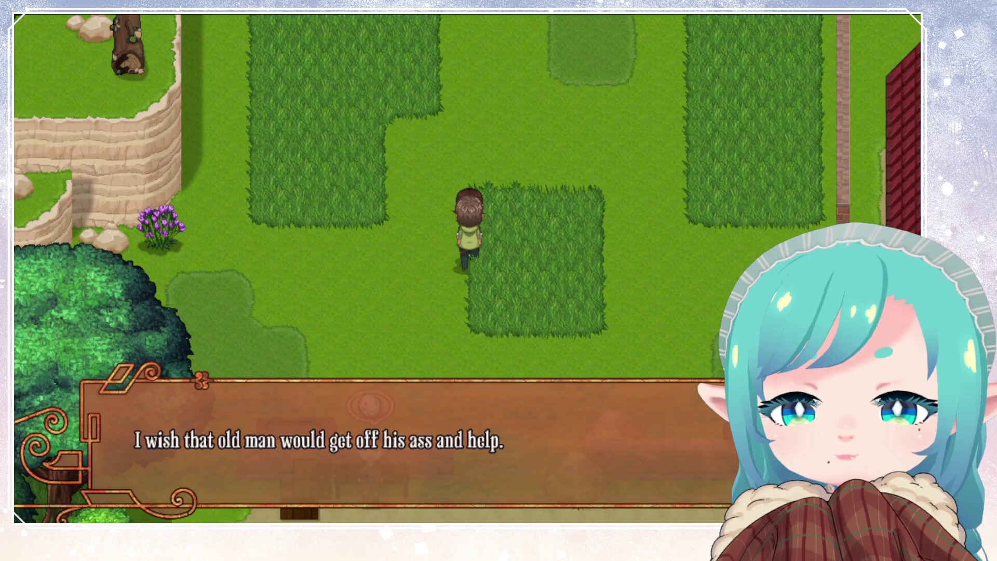
key(Return)
key(Down)
key(Left)
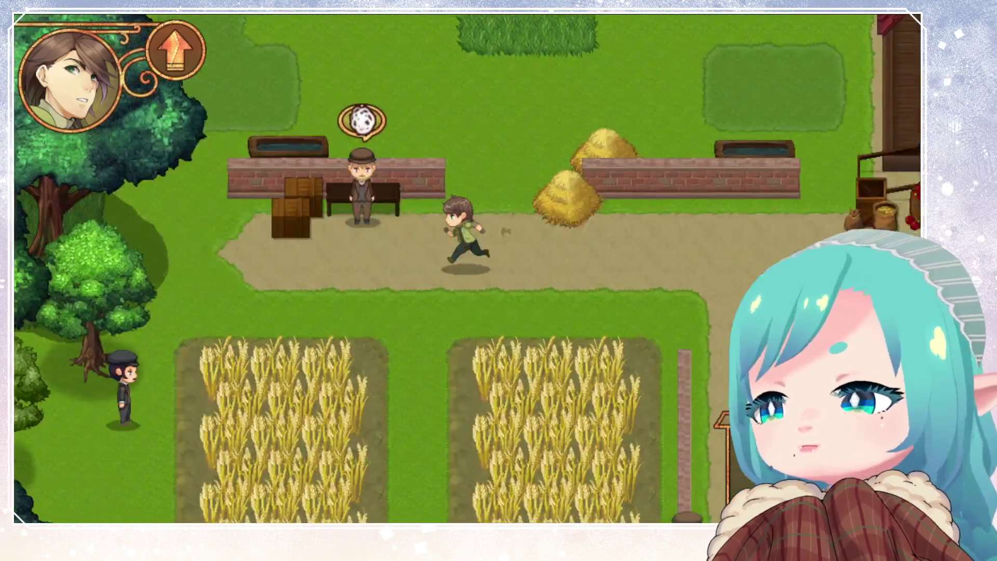
key(Down)
key(Up)
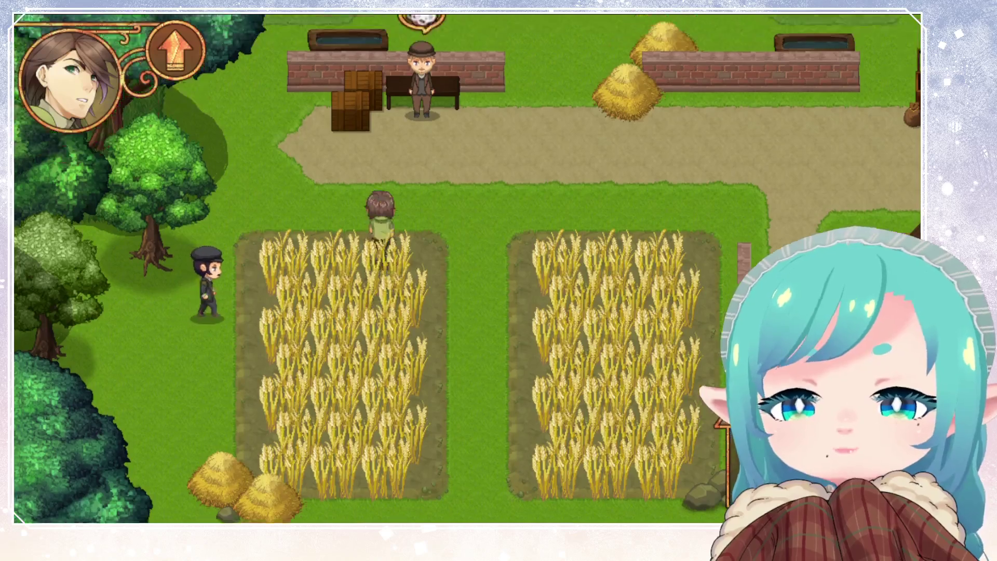
key(Right)
key(Up)
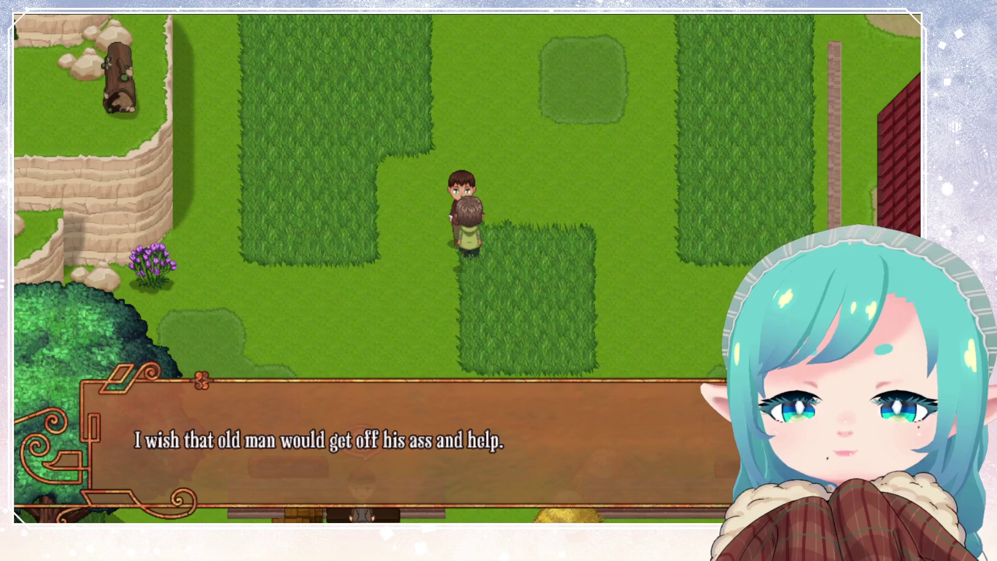
key(Return)
Walk down into the wheat fields and read the capped farmer's dialogue to the end.
key(Down)
key(Up)
key(Down)
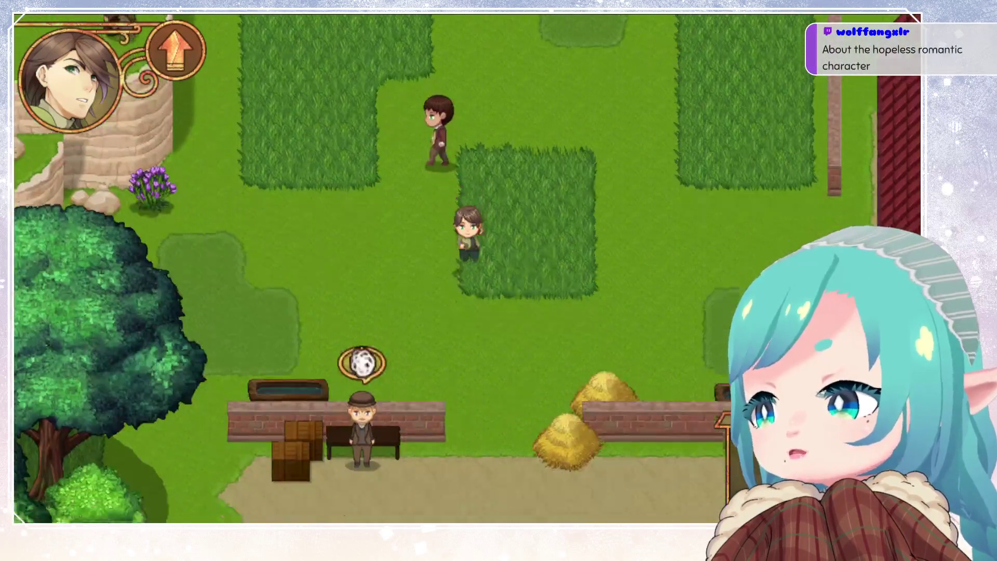
key(Down)
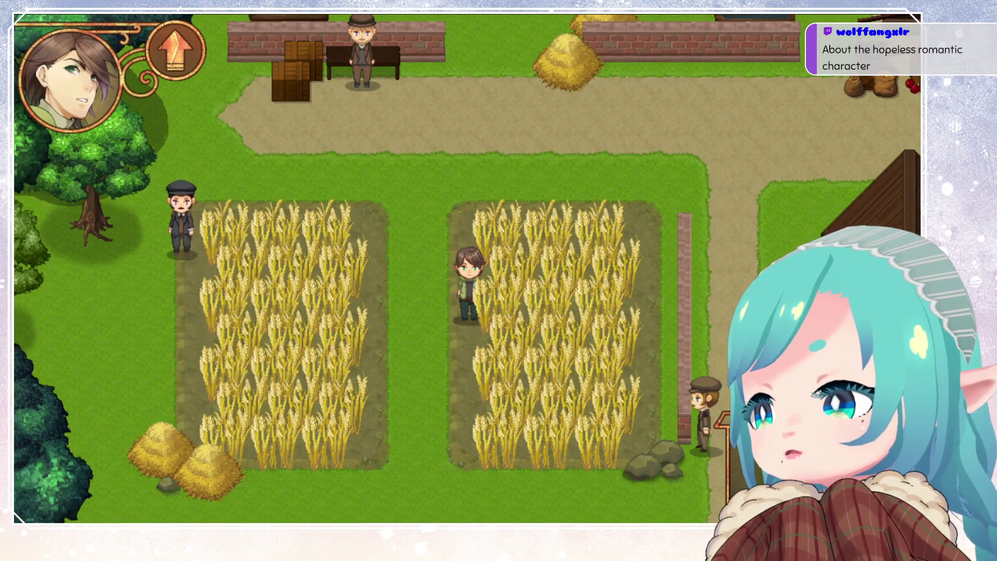
key(Left)
key(Left)
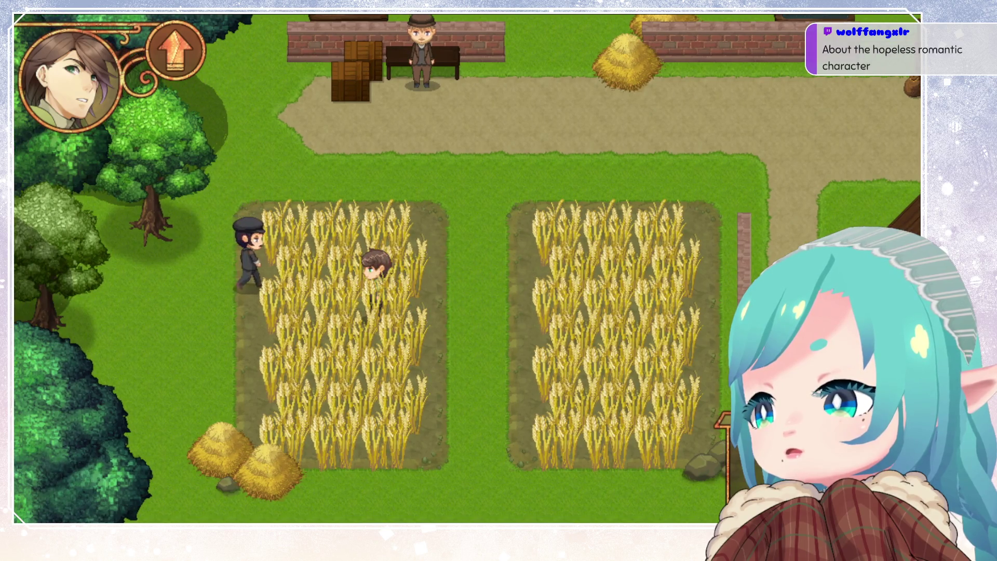
key(Left)
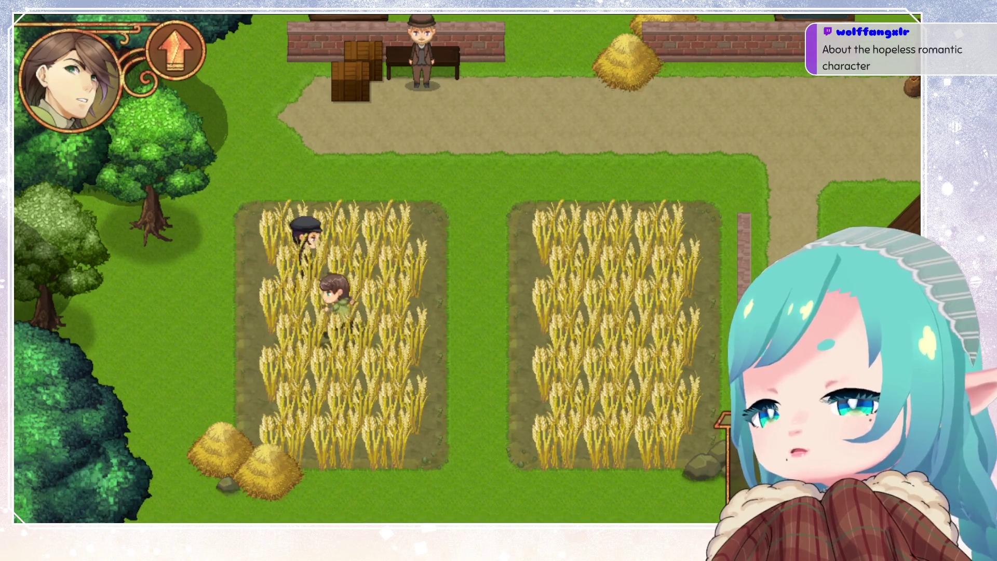
key(Up)
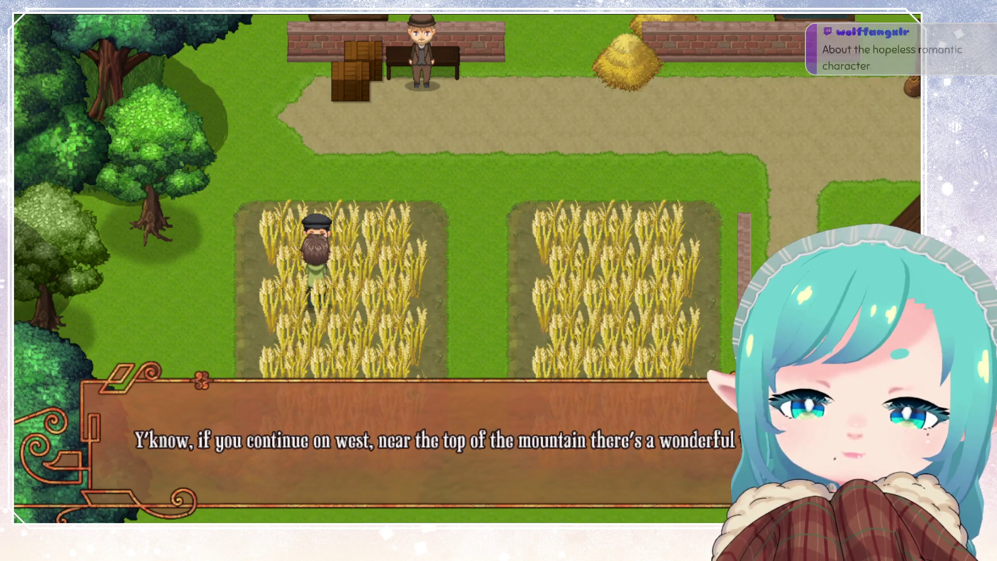
key(Return)
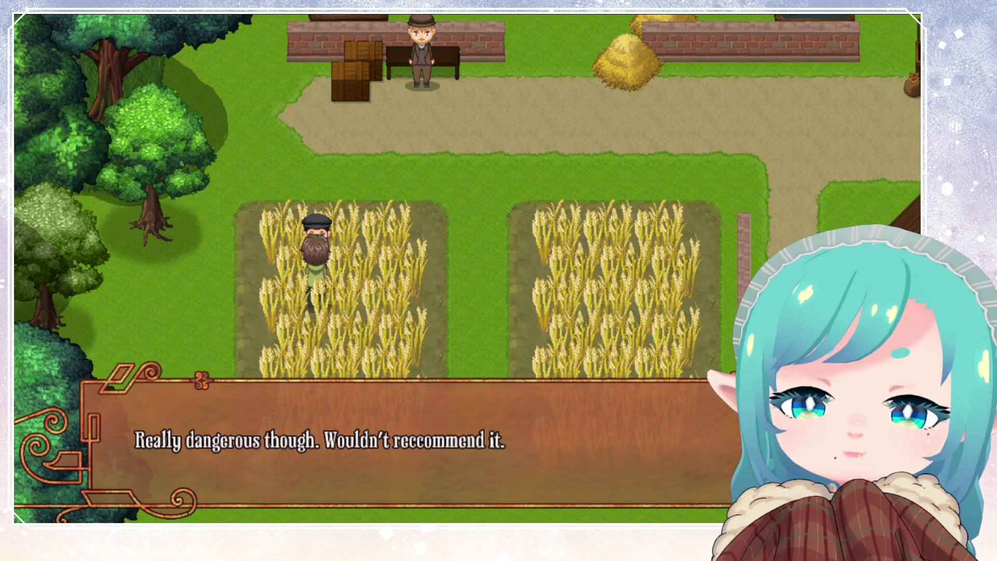
key(Return)
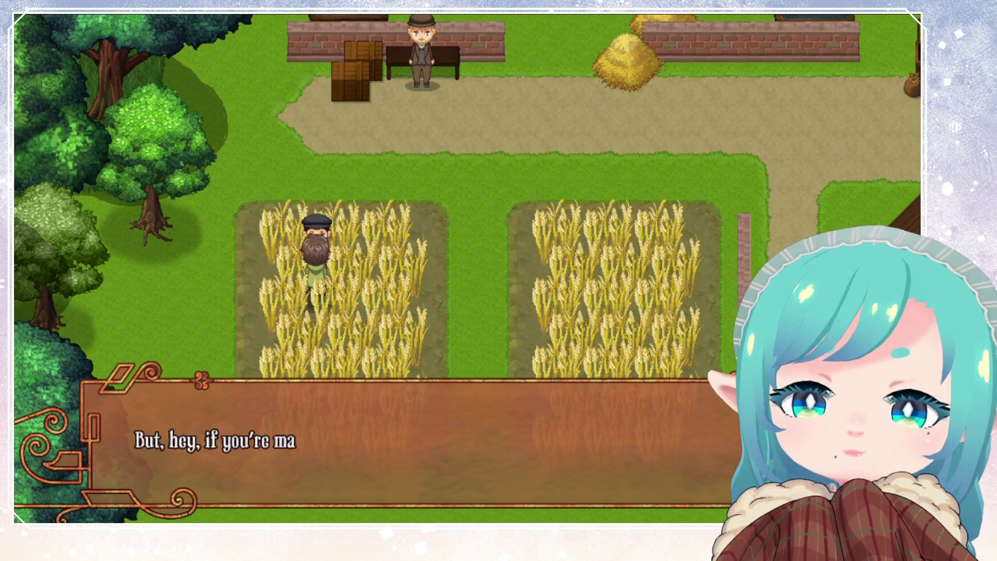
key(Return)
Walk left and right through the wheat field, then up onto the dirt path.
key(Left)
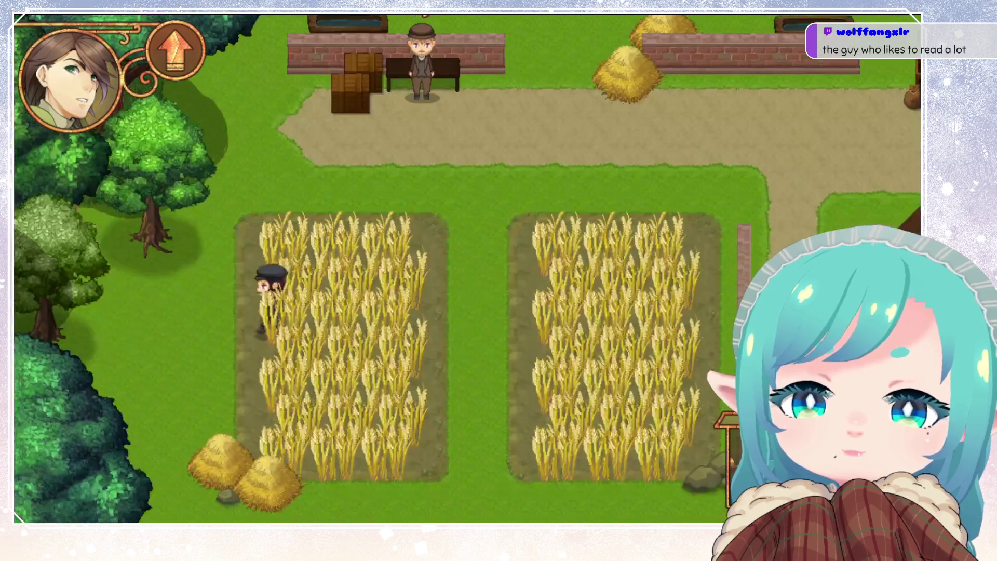
key(Left)
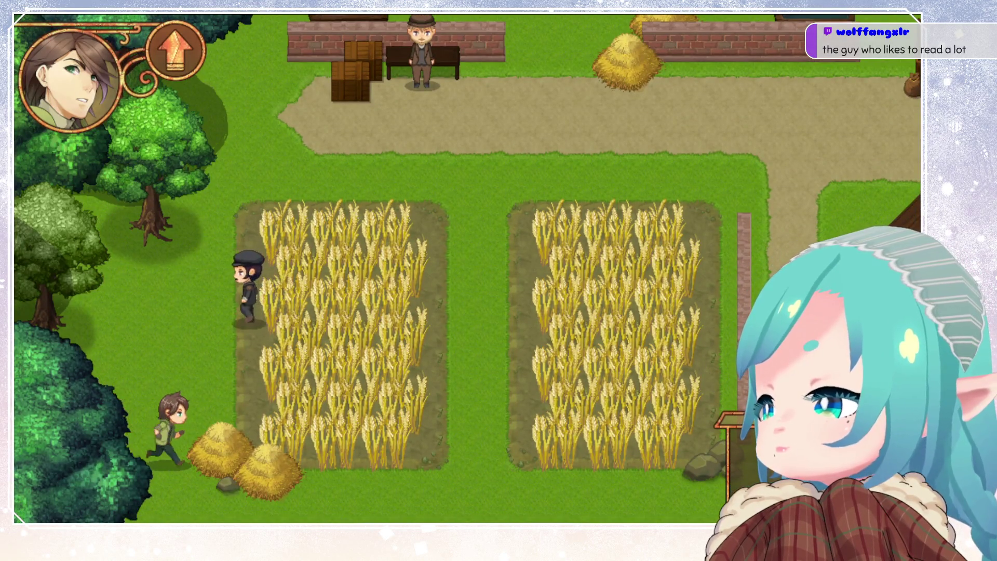
key(Right)
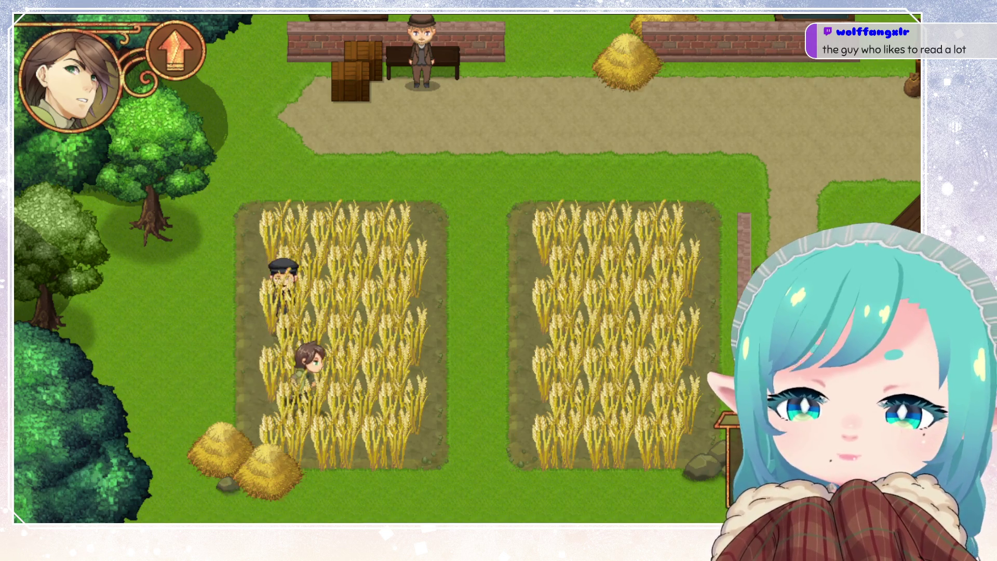
key(Up)
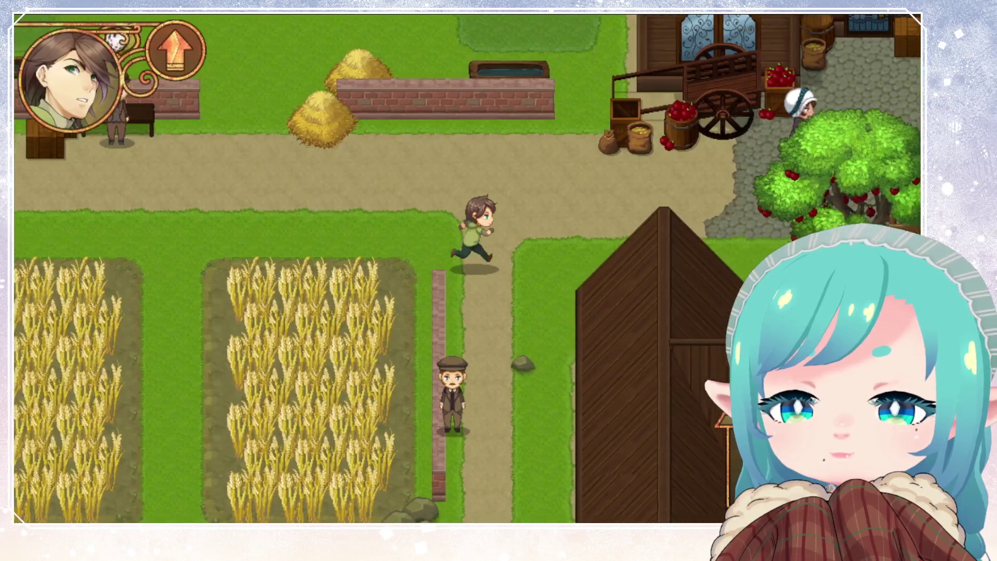
Walk past the apple cart and tomato rows, down the path toward the red-hatted girl.
key(Right)
key(Right)
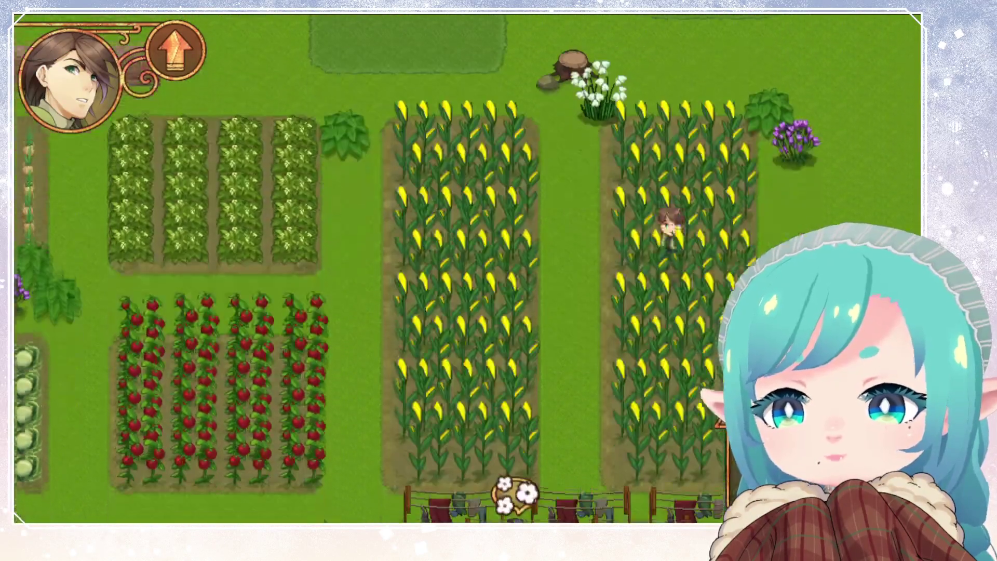
key(Left)
key(Left)
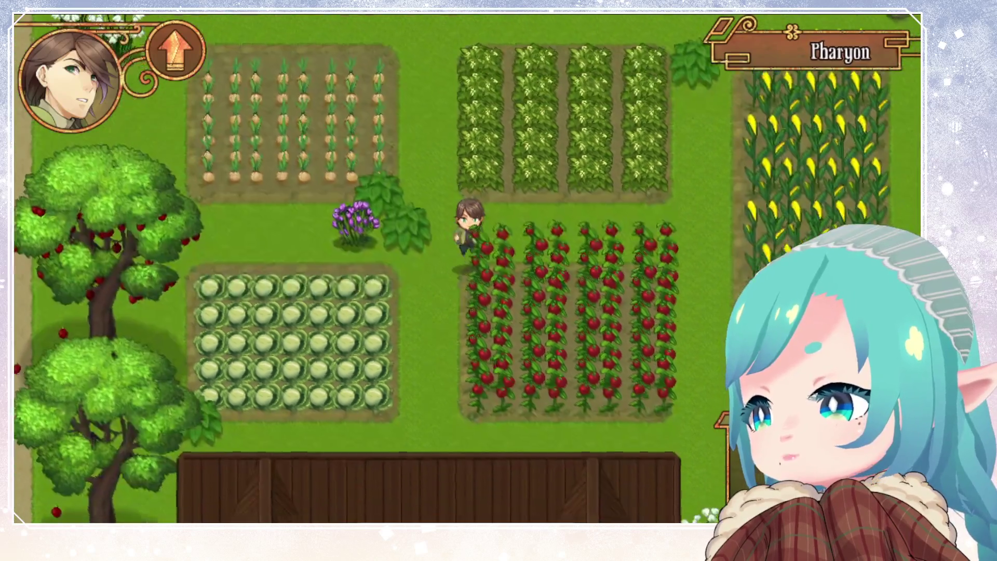
key(Left)
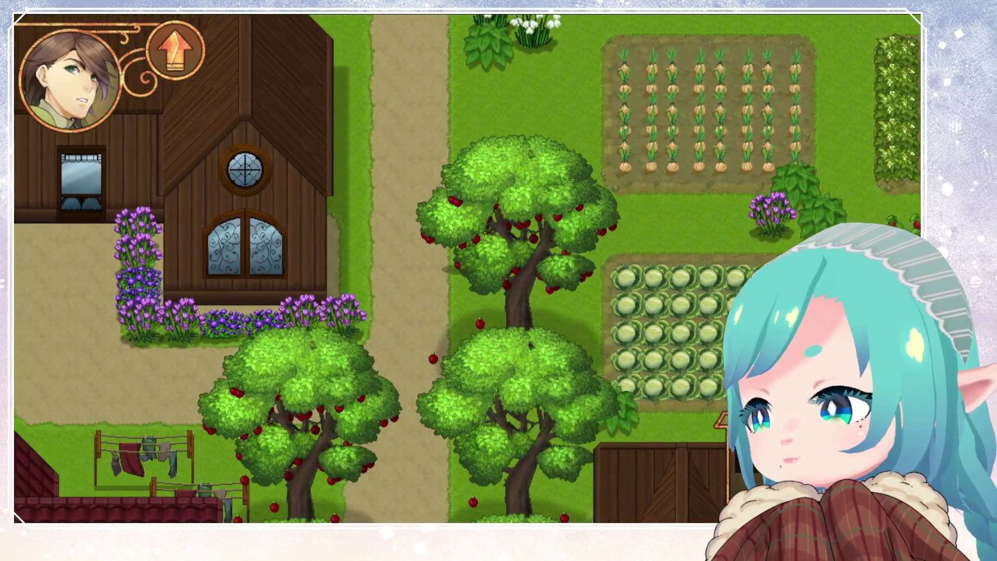
key(Down)
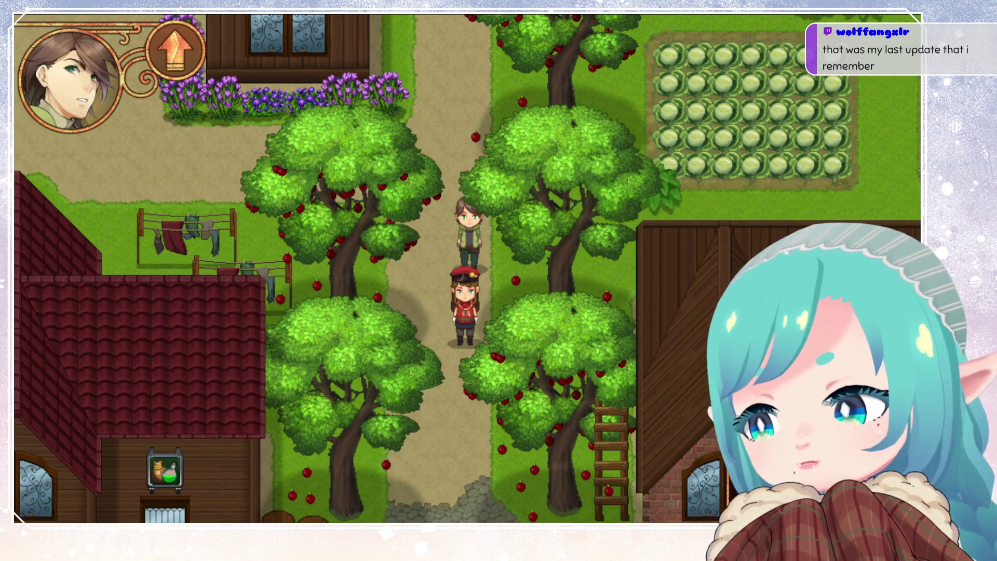
key(Left)
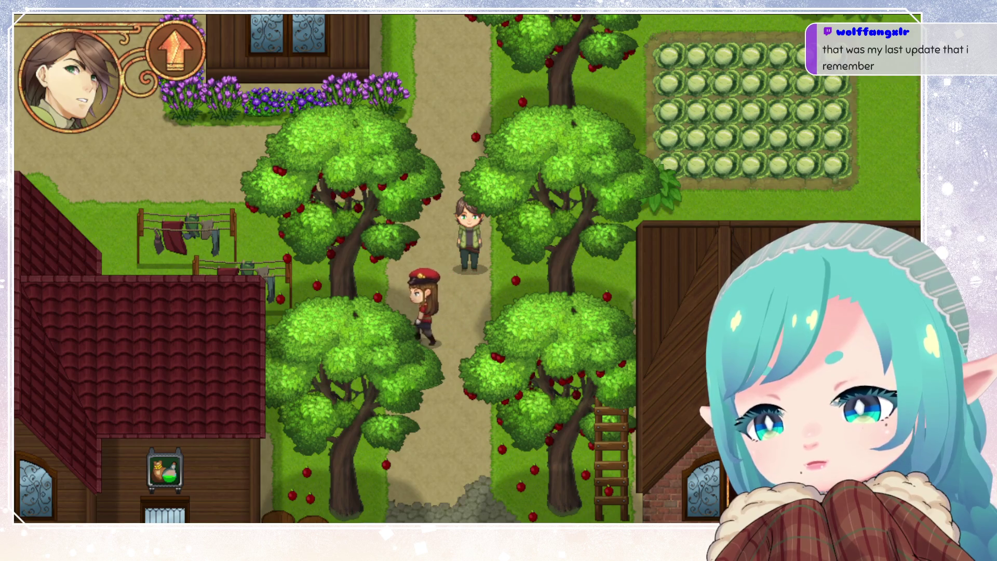
key(Right)
key(Down)
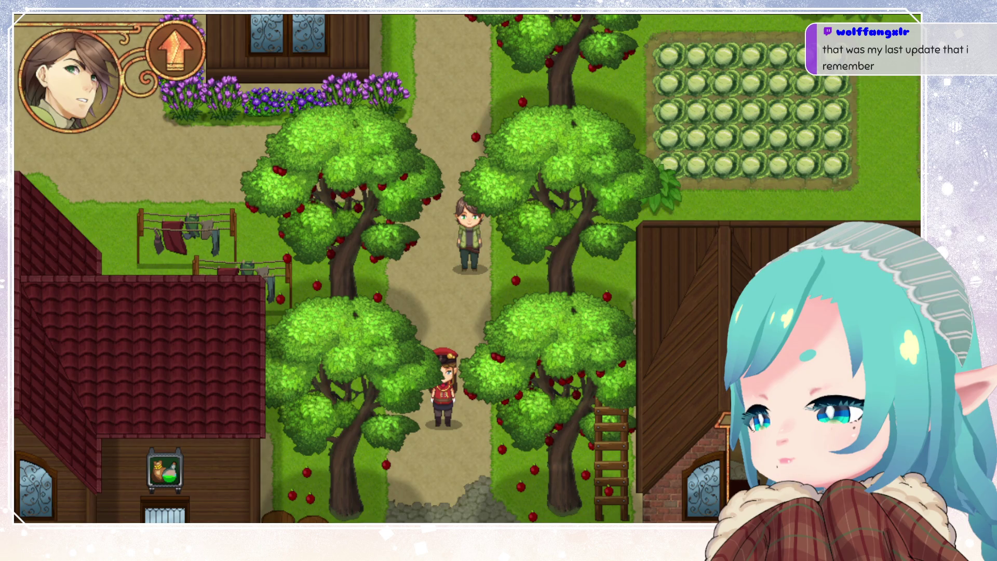
key(Up)
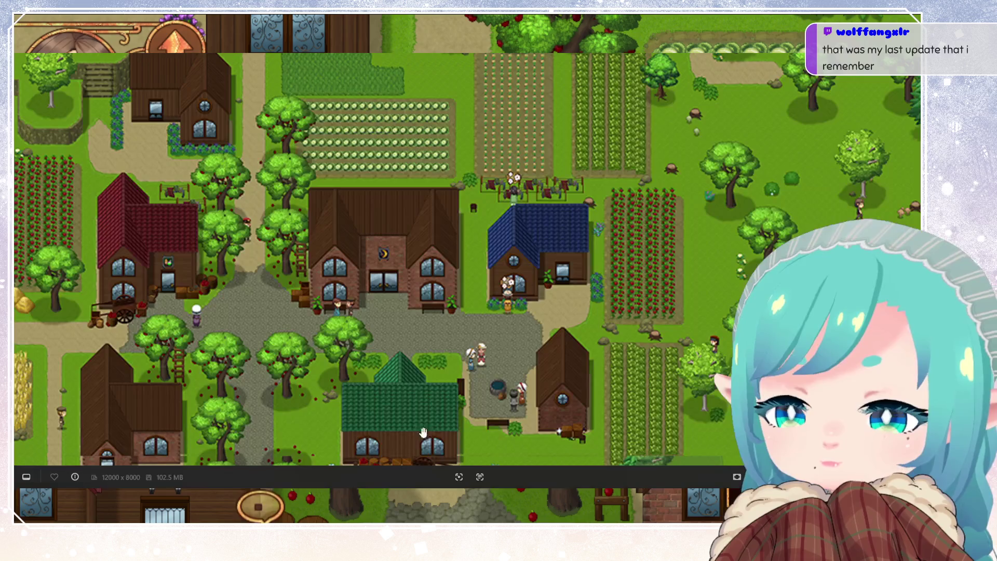
scroll(394, 297, down, 8)
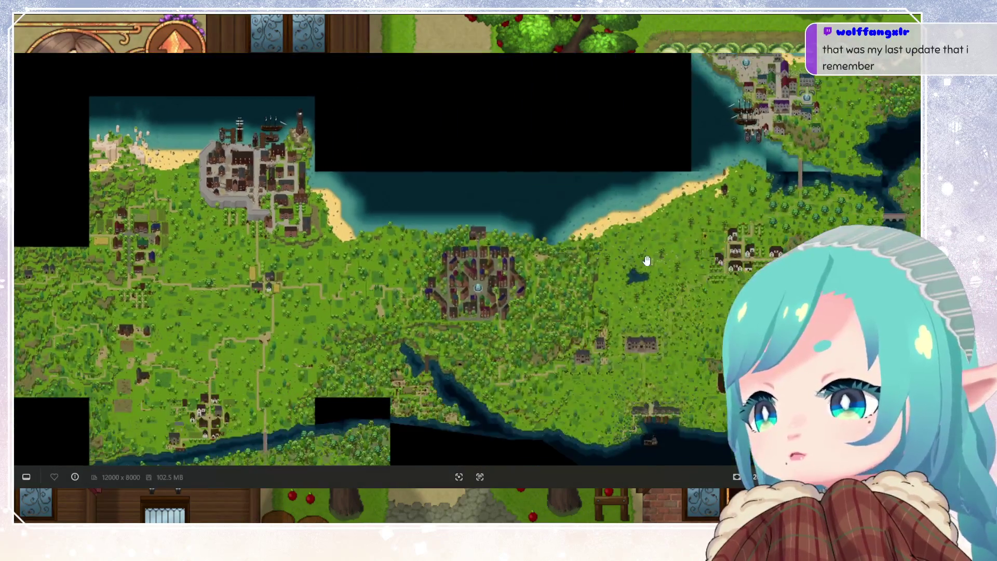
scroll(541, 291, up, 3)
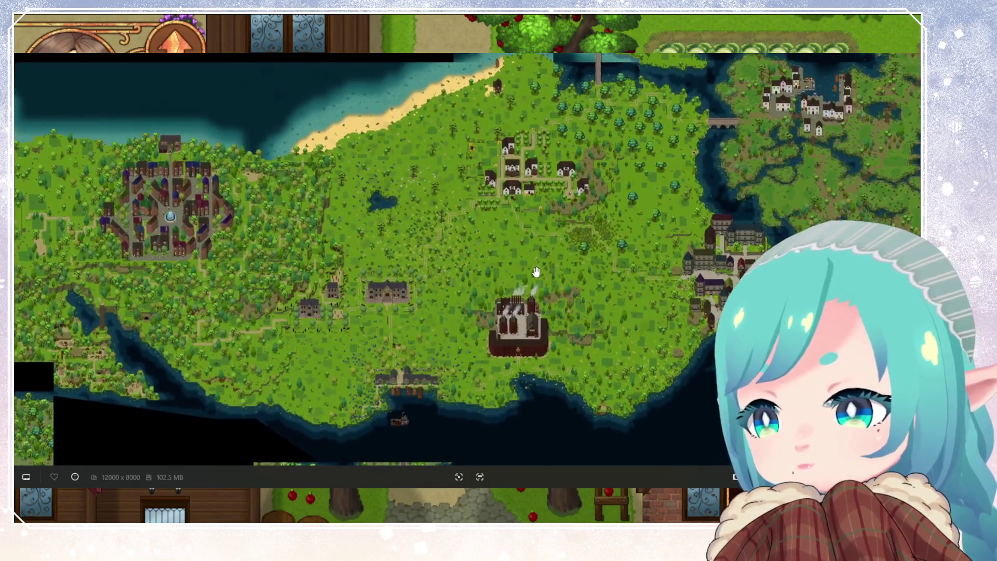
drag(536, 271, 552, 272)
scroll(553, 272, down, 5)
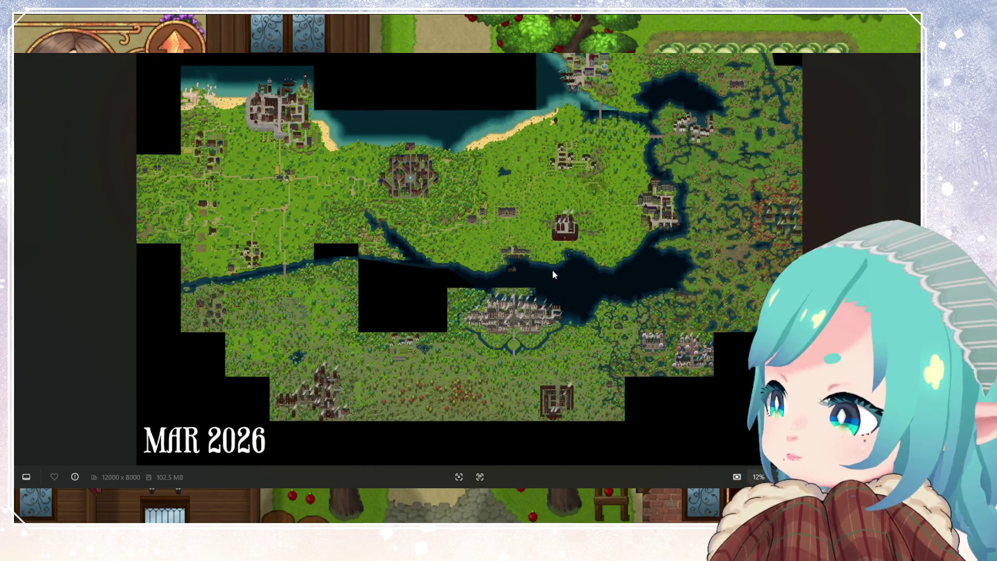
scroll(323, 374, up, 3)
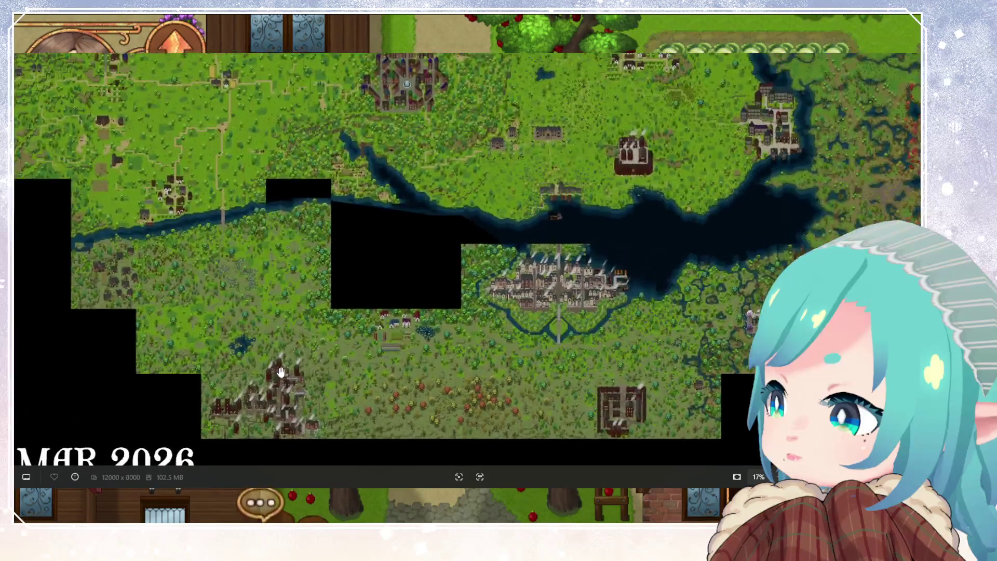
mouse_move(314, 340)
mouse_down()
mouse_move(492, 254)
mouse_move(487, 302)
mouse_up()
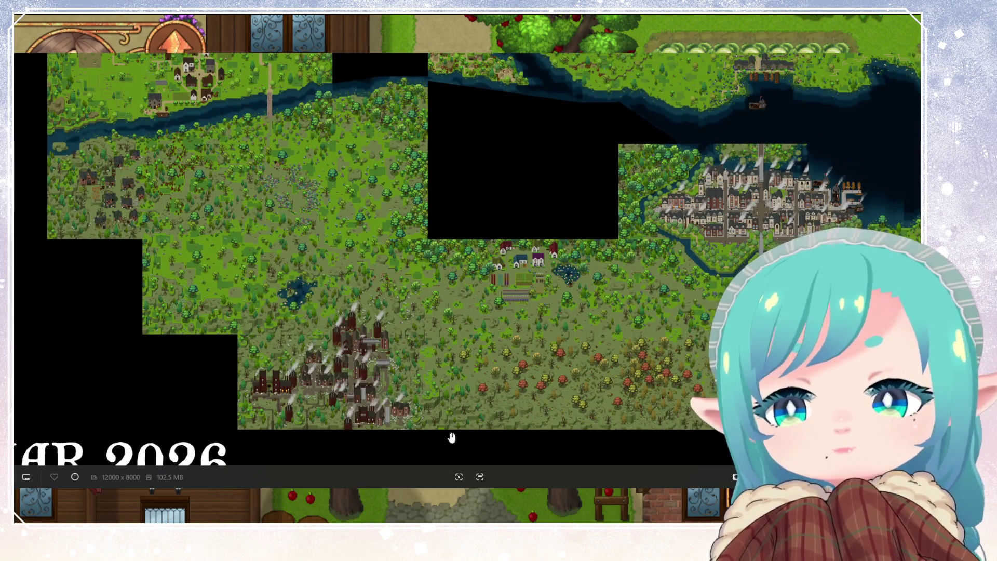
drag(685, 284, 466, 381)
mouse_move(624, 351)
mouse_down()
mouse_move(539, 290)
mouse_move(636, 403)
mouse_up()
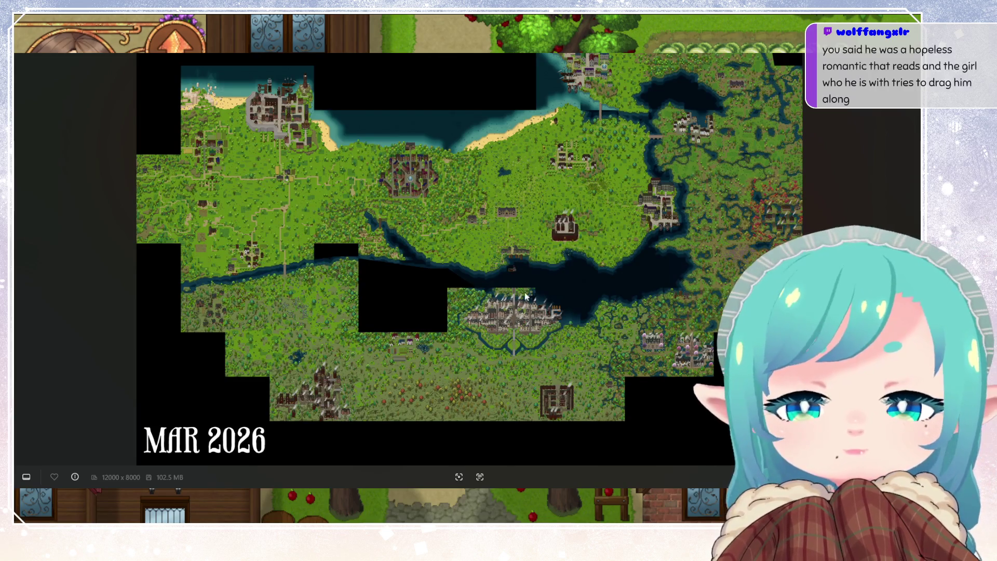
scroll(617, 185, up, 3)
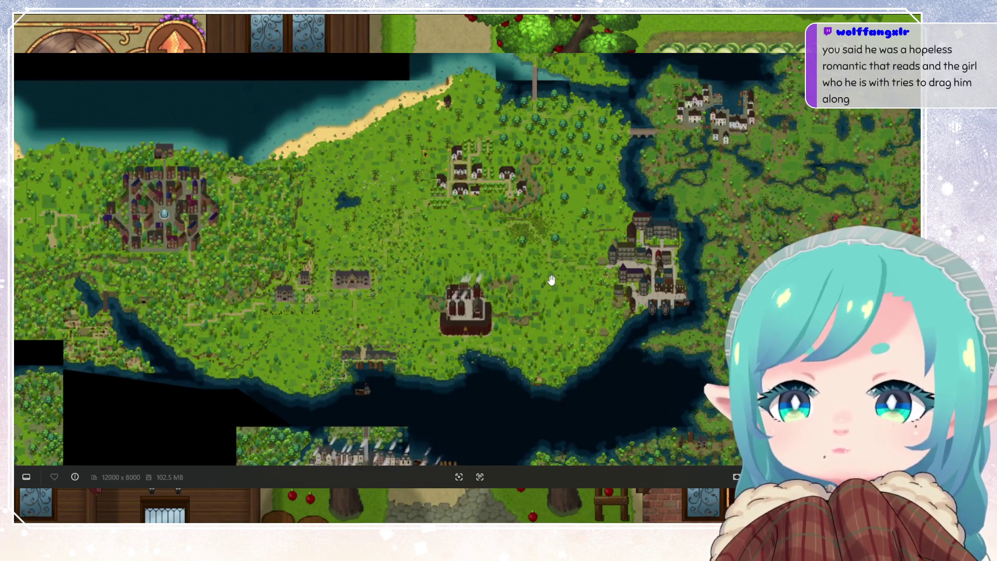
scroll(551, 280, up, 4)
mouse_move(564, 327)
mouse_down()
mouse_move(615, 251)
mouse_move(537, 343)
mouse_up()
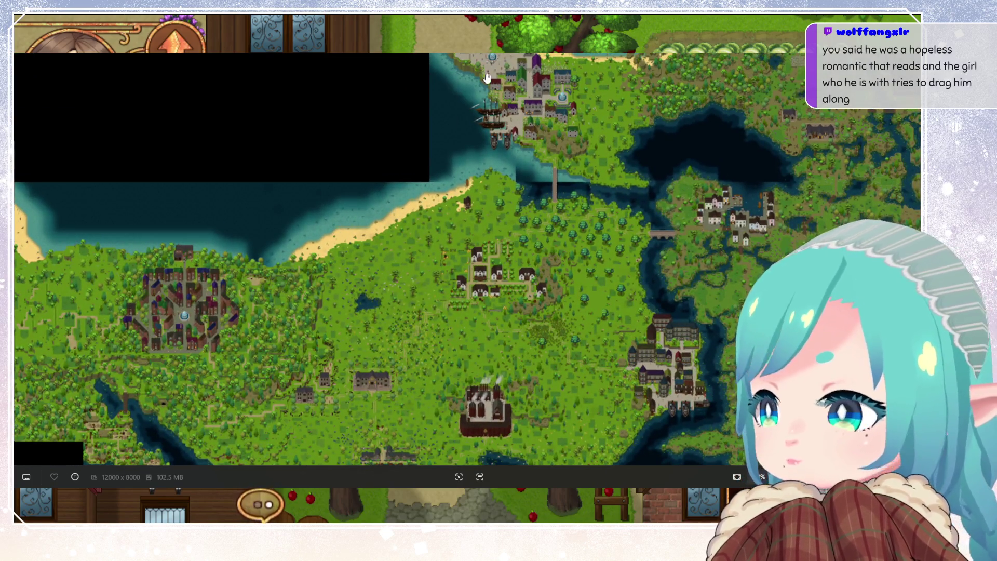
scroll(515, 131, down, 4)
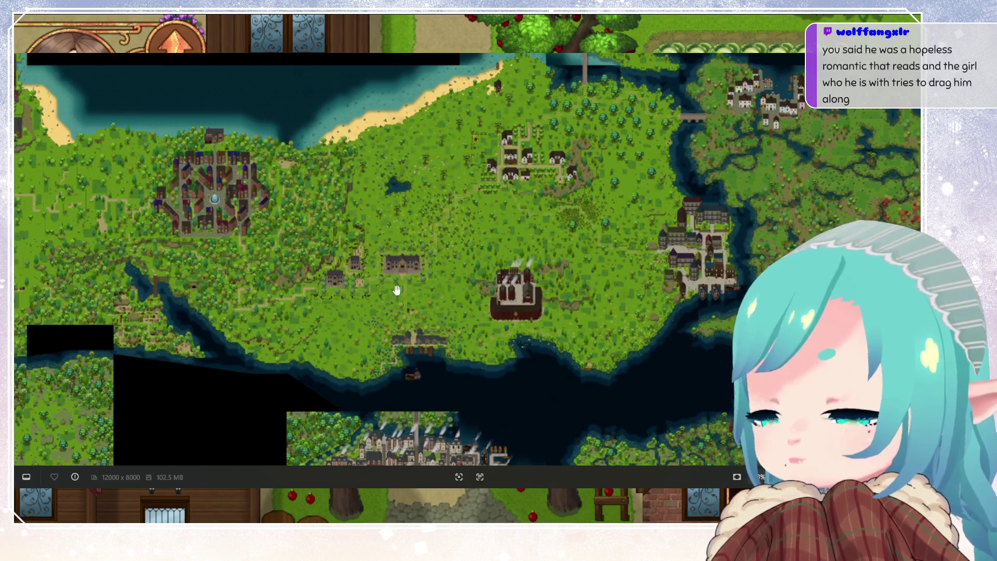
scroll(469, 286, up, 5)
scroll(445, 283, down, 5)
scroll(330, 216, up, 5)
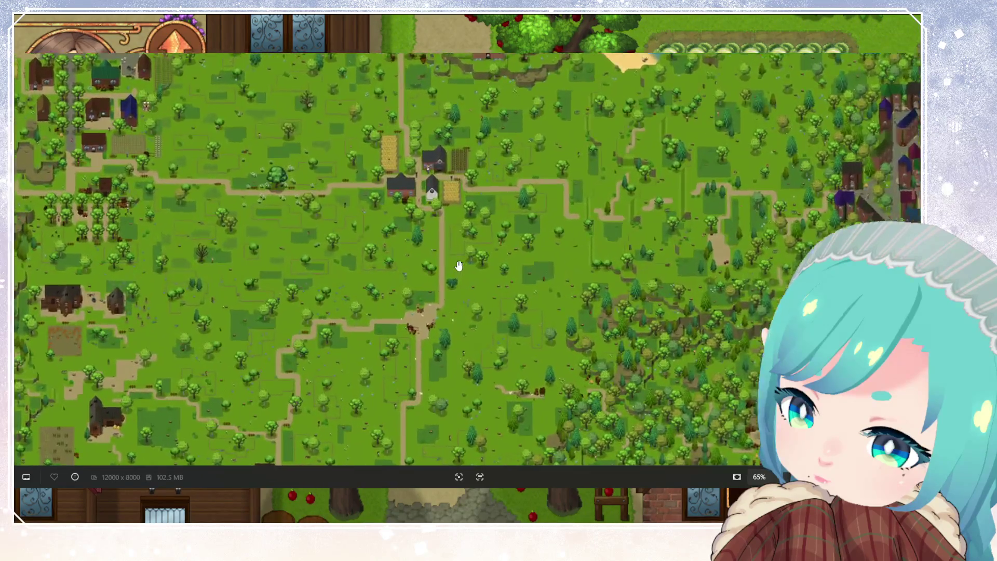
scroll(458, 267, down, 5)
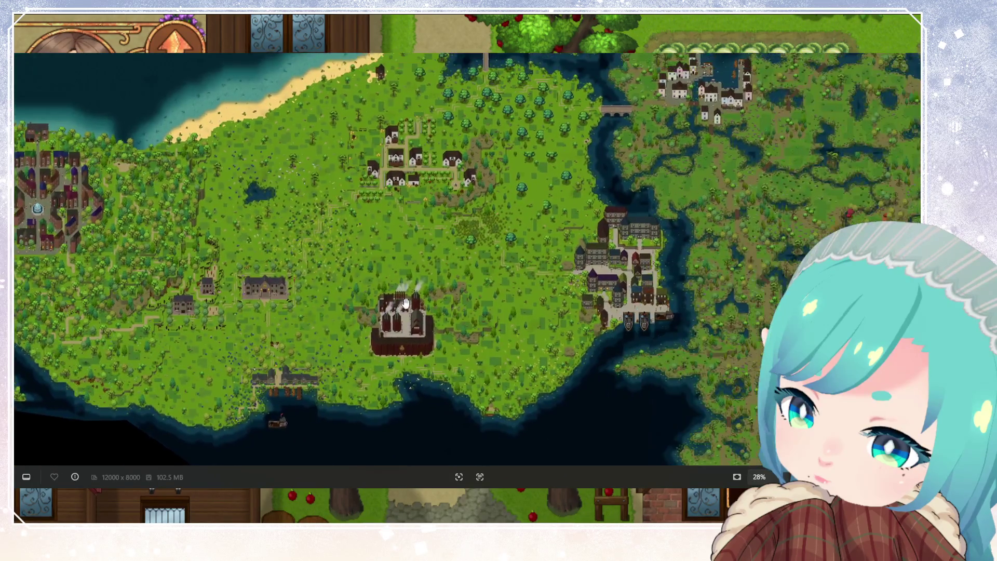
scroll(403, 304, up, 2)
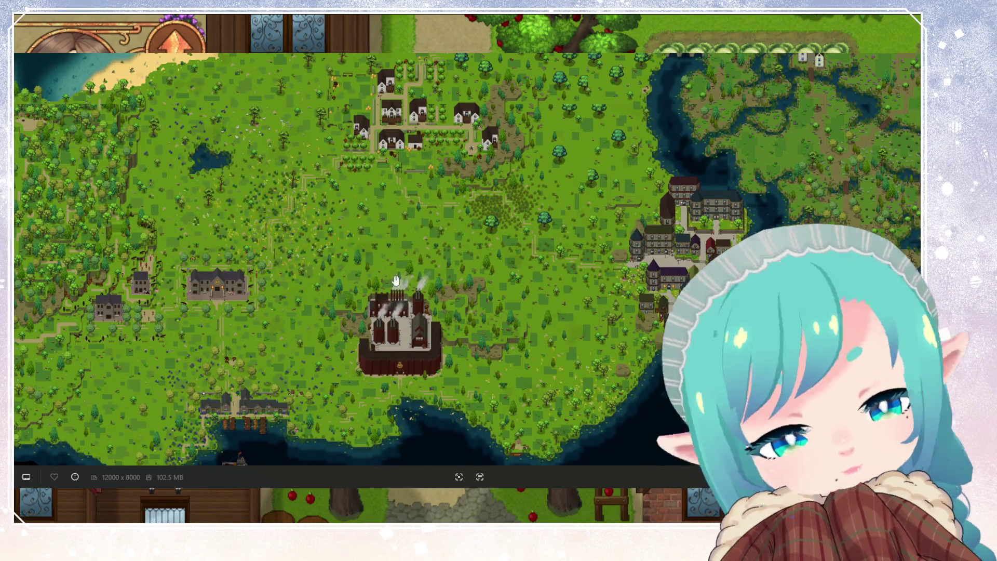
scroll(385, 329, down, 2)
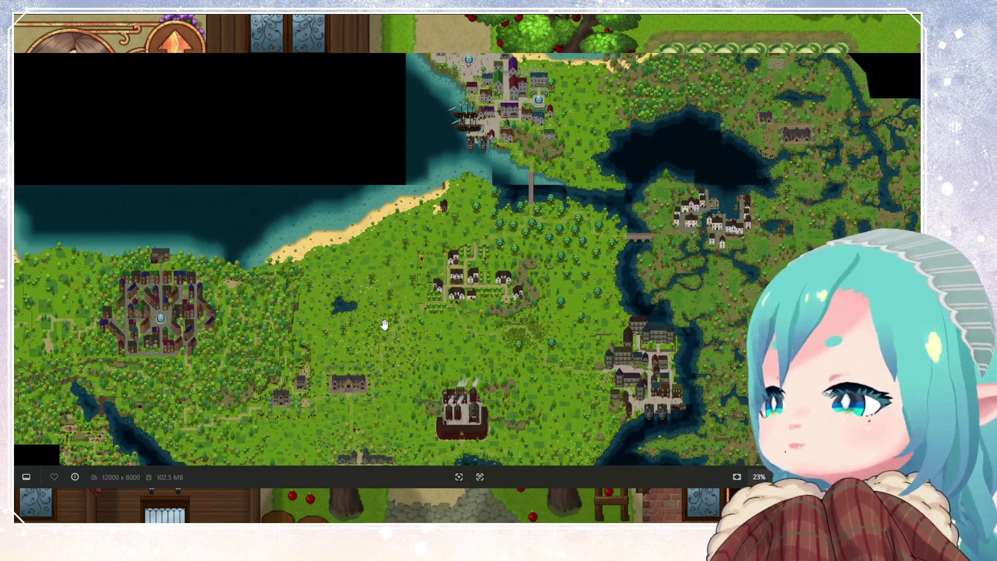
scroll(314, 307, up, 5)
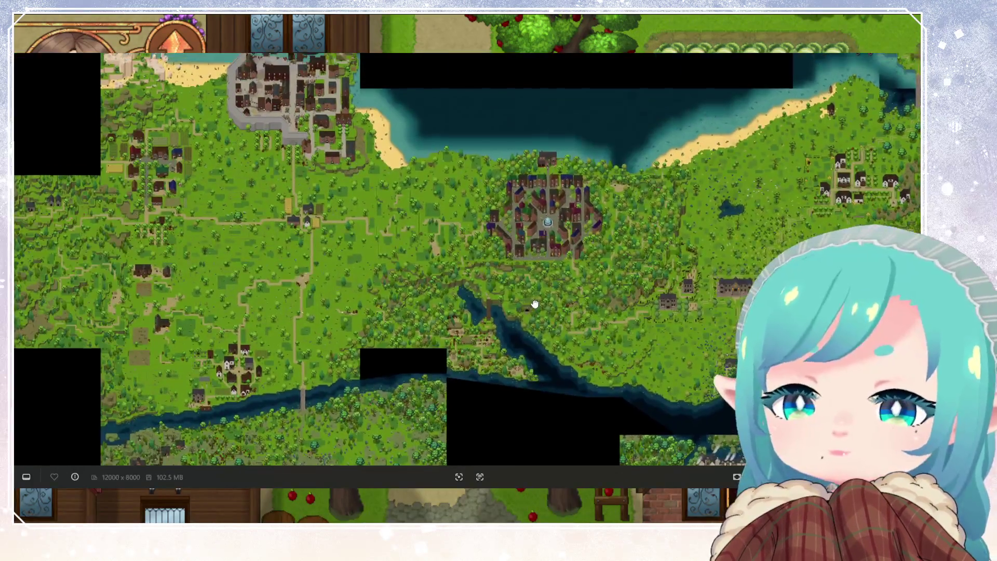
scroll(353, 187, down, 5)
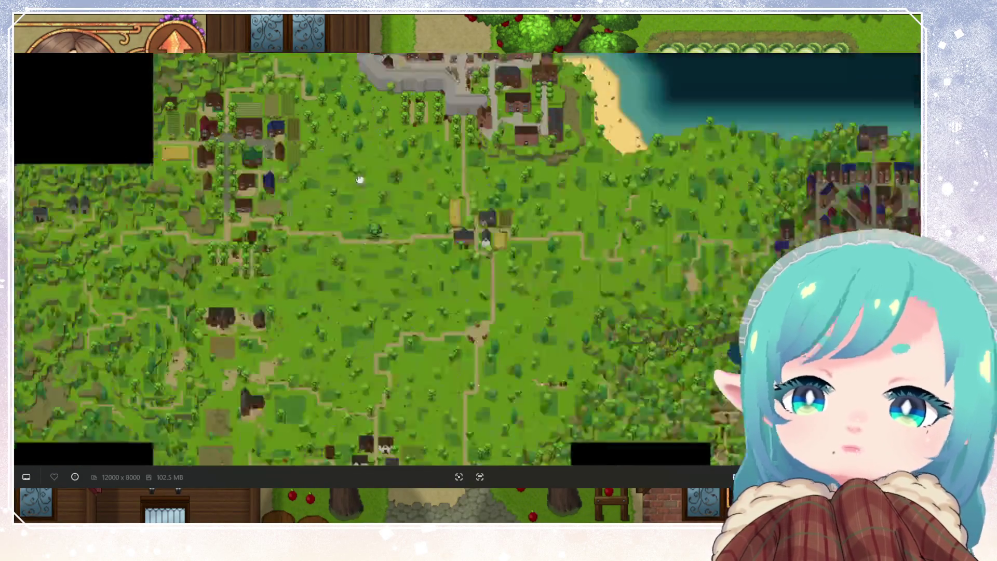
scroll(348, 187, up, 2)
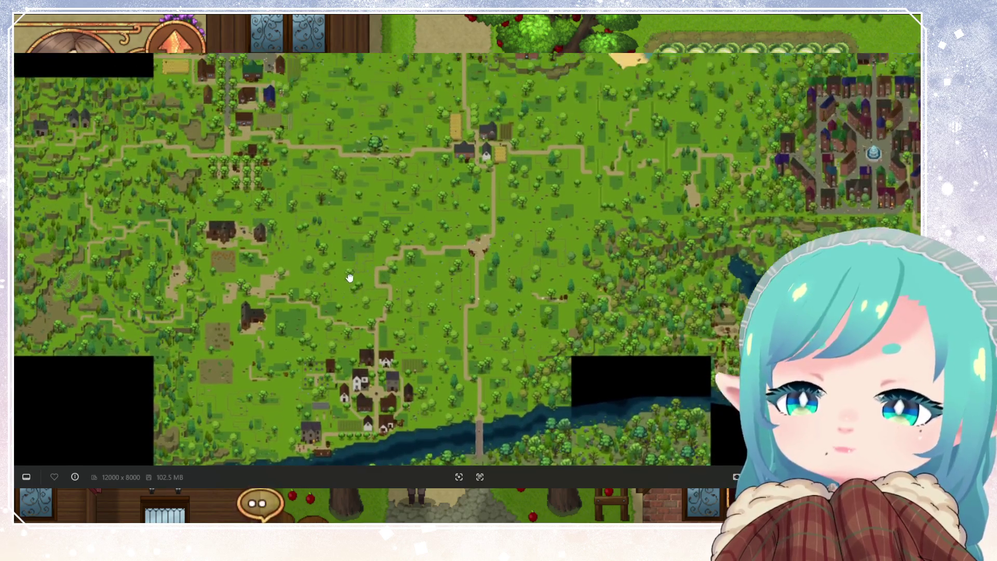
scroll(365, 242, up, 2)
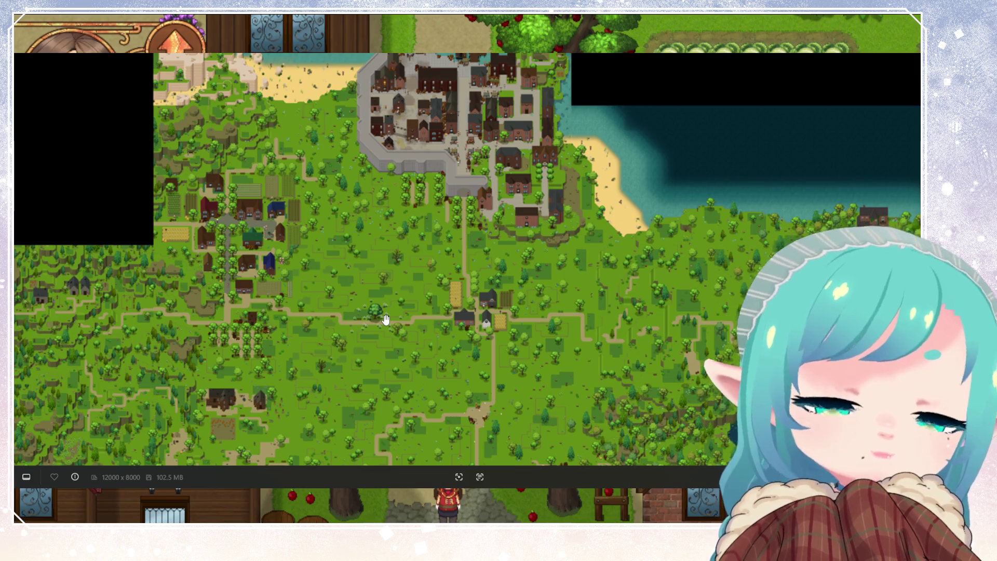
scroll(364, 332, up, 3)
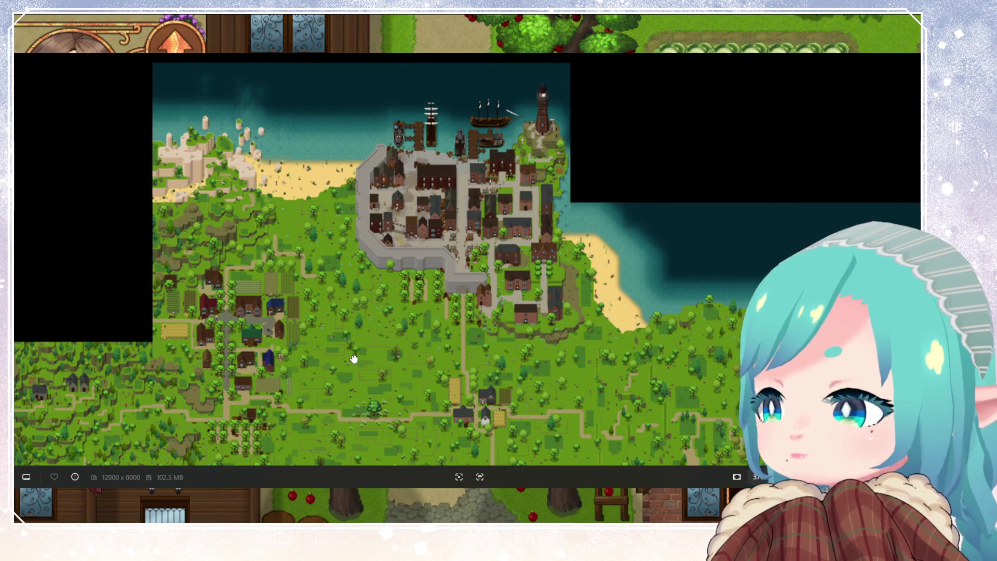
scroll(354, 359, down, 5)
scroll(356, 329, down, 3)
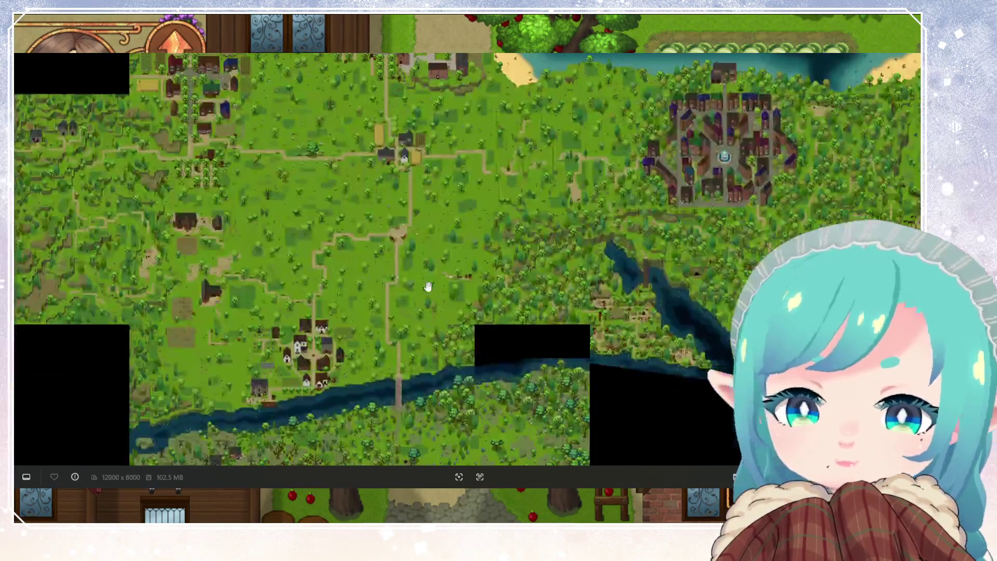
mouse_move(414, 315)
mouse_down()
mouse_move(410, 341)
mouse_move(219, 406)
mouse_move(414, 381)
mouse_up()
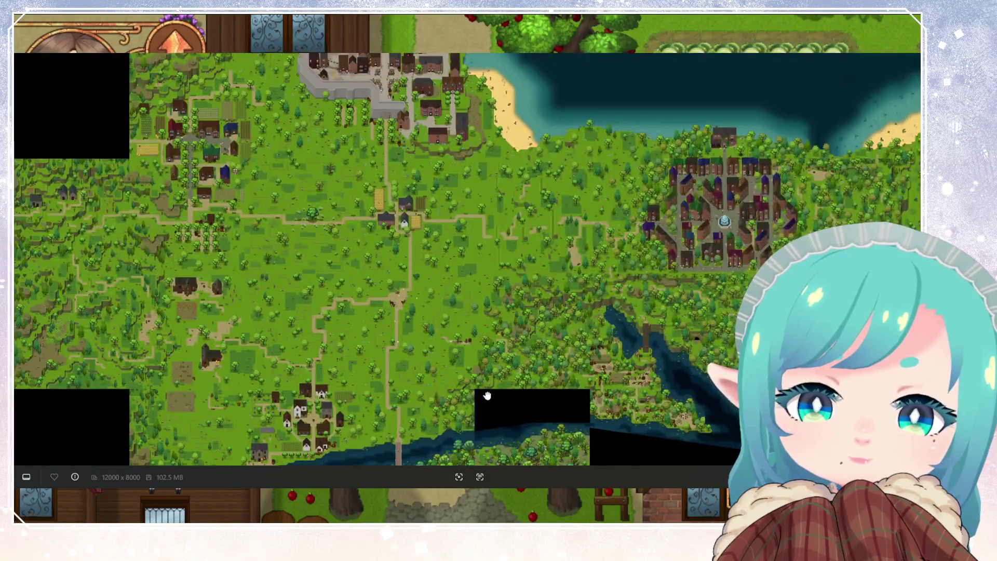
scroll(434, 319, down, 3)
scroll(434, 318, up, 3)
mouse_move(434, 319)
mouse_down()
mouse_move(244, 262)
mouse_move(398, 285)
mouse_up()
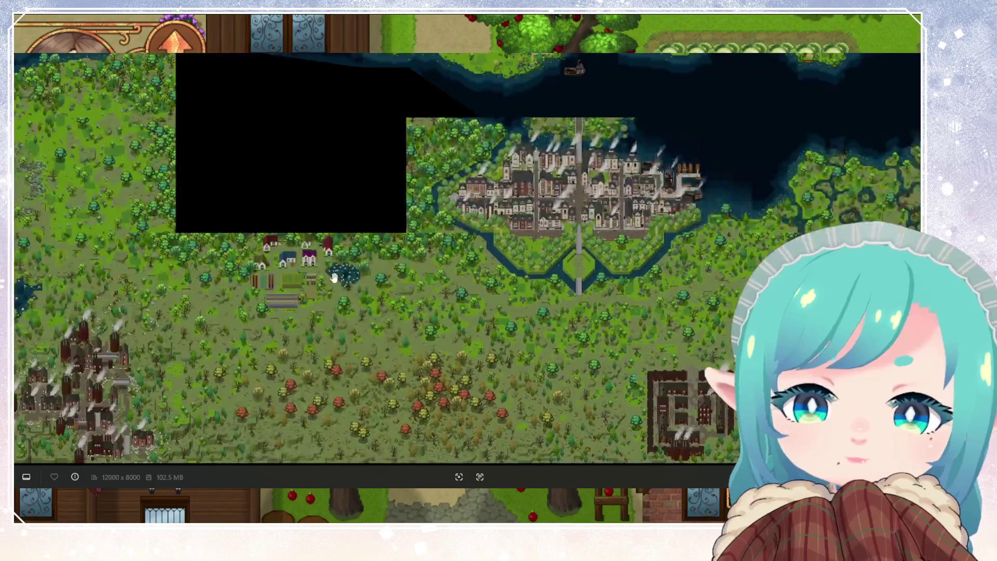
scroll(398, 286, down, 3)
drag(456, 296, 546, 223)
scroll(406, 245, up, 3)
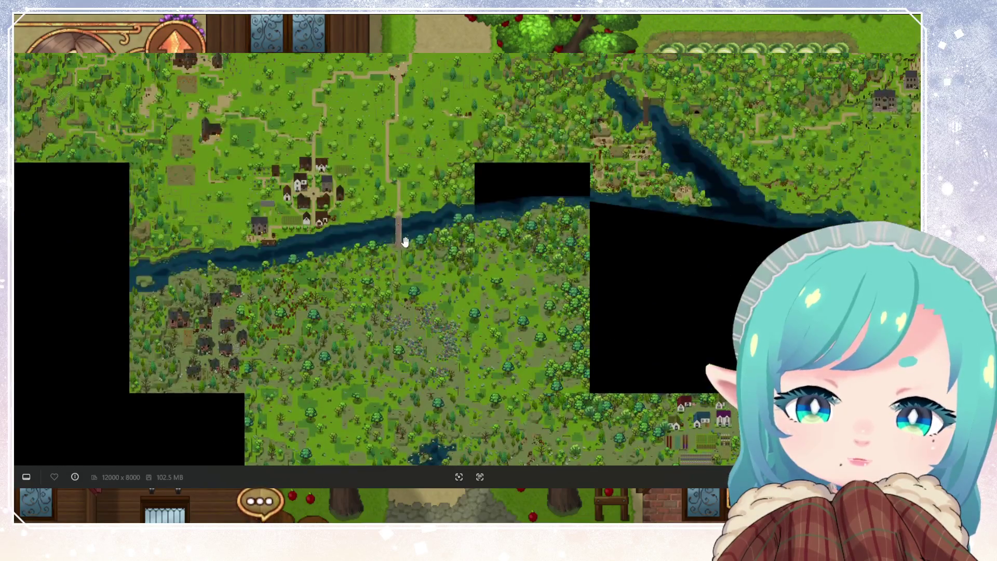
drag(392, 192, 498, 401)
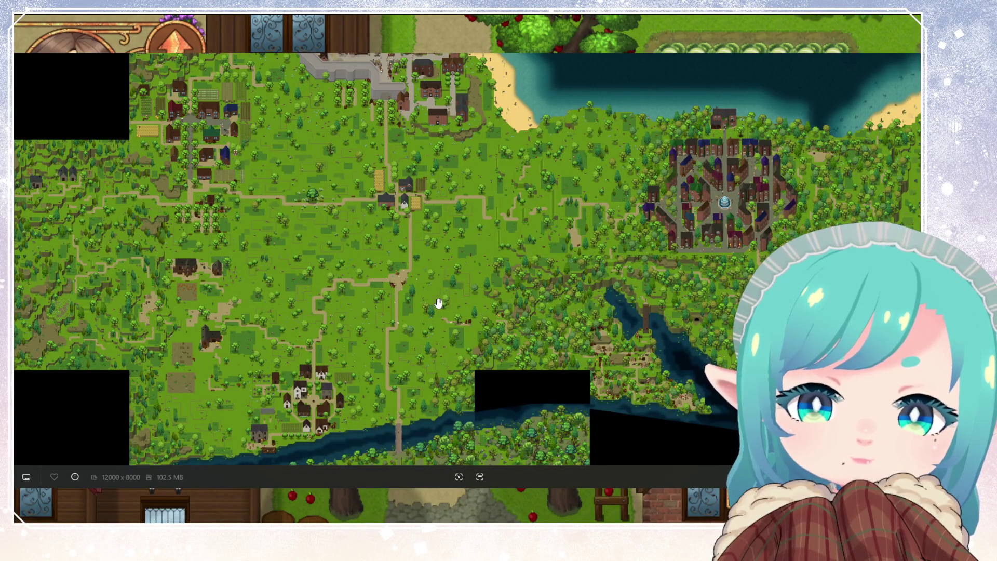
mouse_move(528, 322)
mouse_down()
mouse_move(327, 302)
mouse_move(452, 348)
mouse_move(411, 328)
mouse_up()
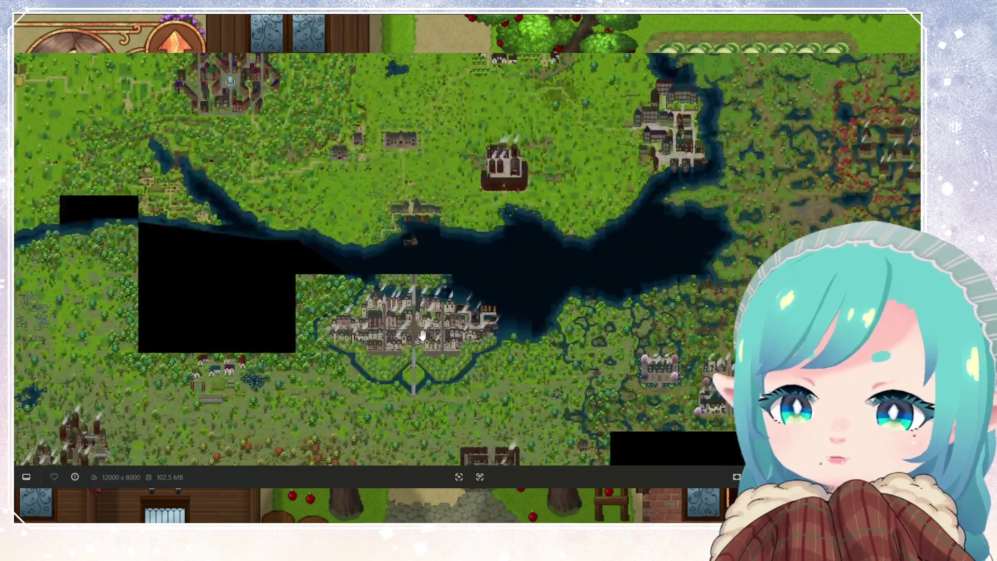
scroll(410, 328, down, 5)
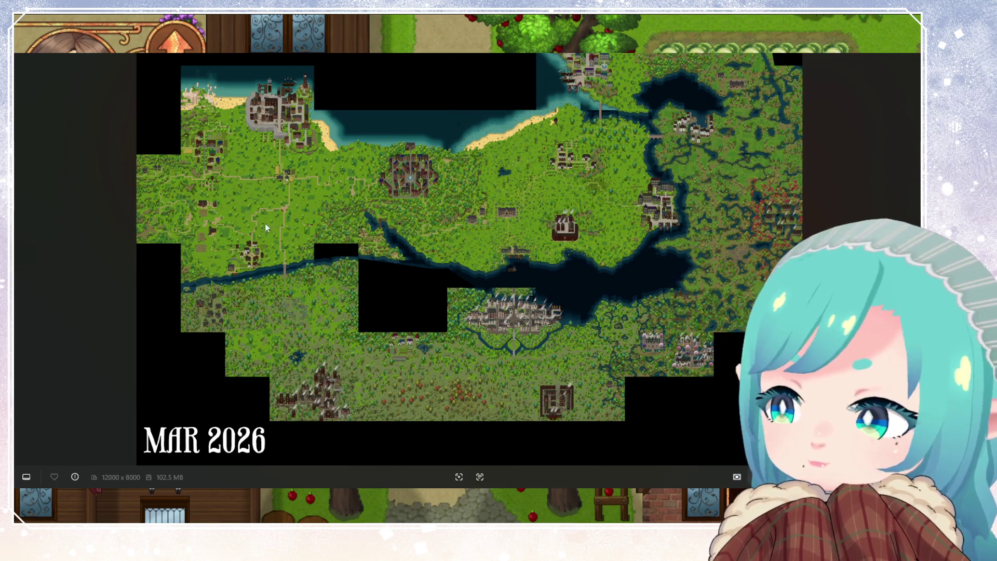
scroll(325, 270, up, 2)
scroll(192, 197, up, 1)
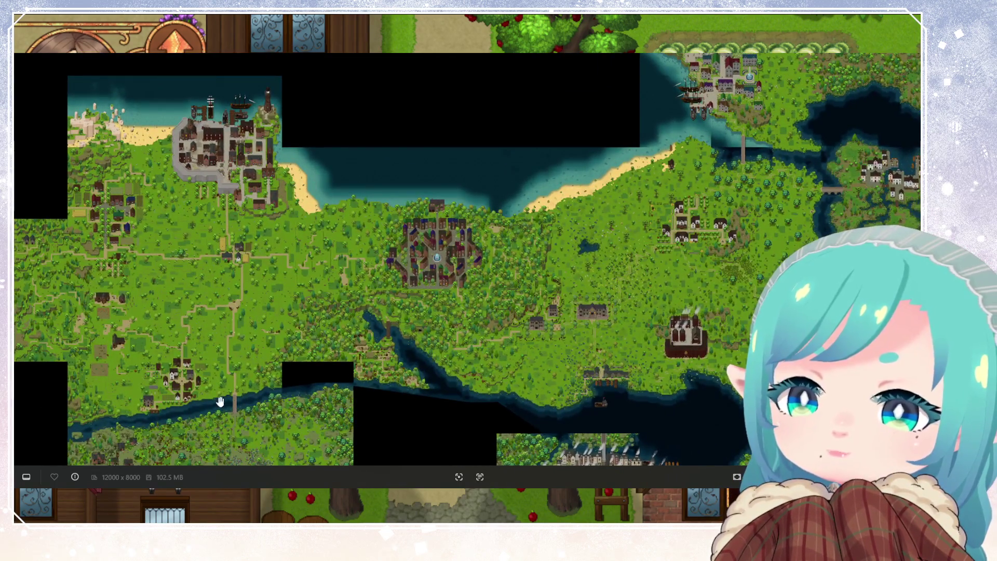
drag(262, 169, 163, 59)
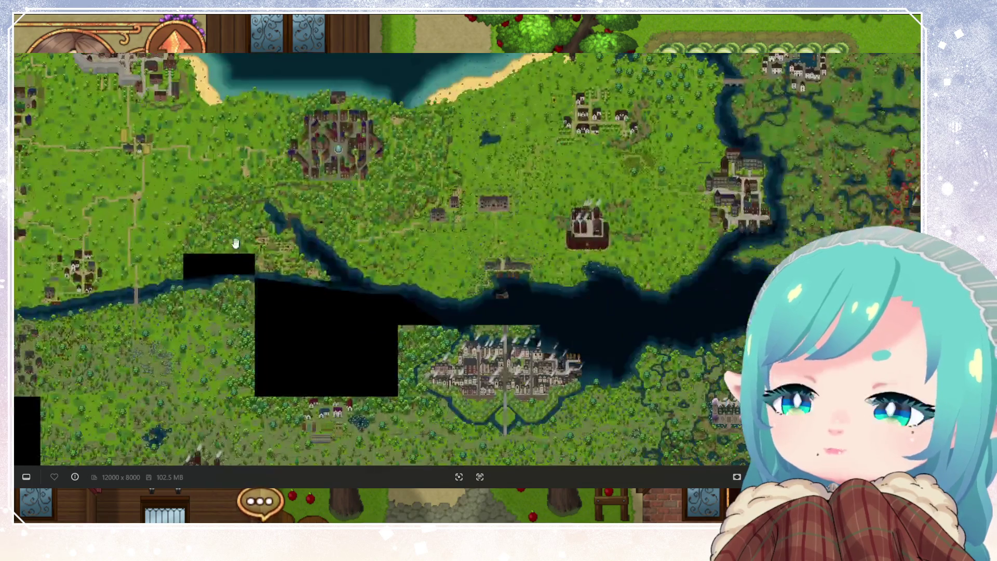
scroll(281, 267, down, 2)
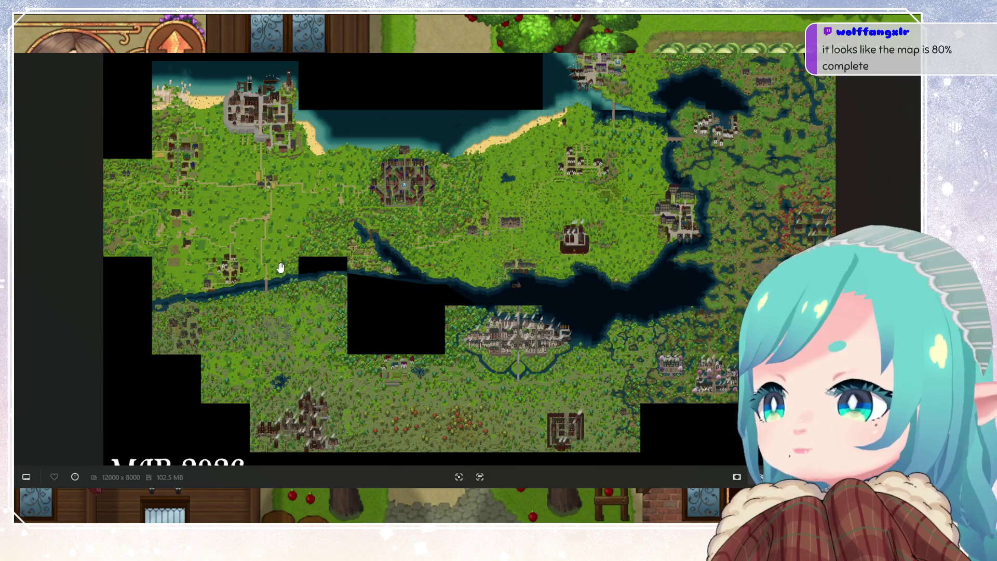
scroll(280, 267, down, 1)
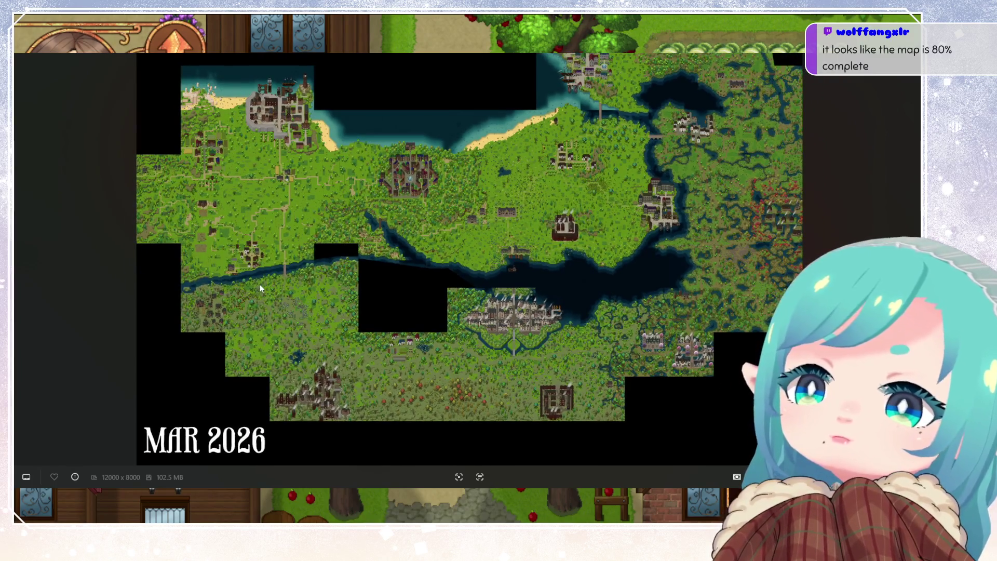
scroll(187, 183, up, 3)
scroll(187, 183, up, 2)
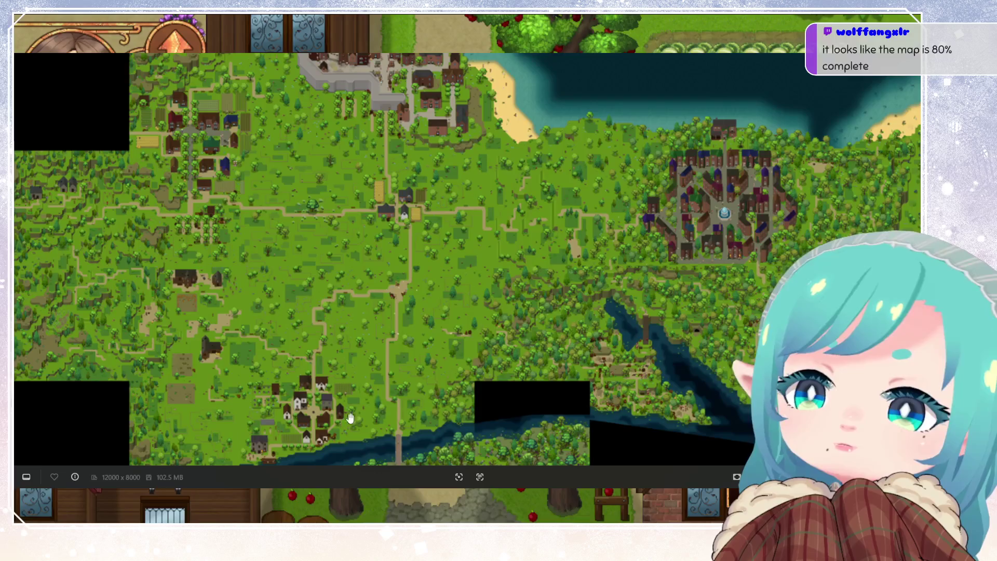
scroll(192, 241, up, 2)
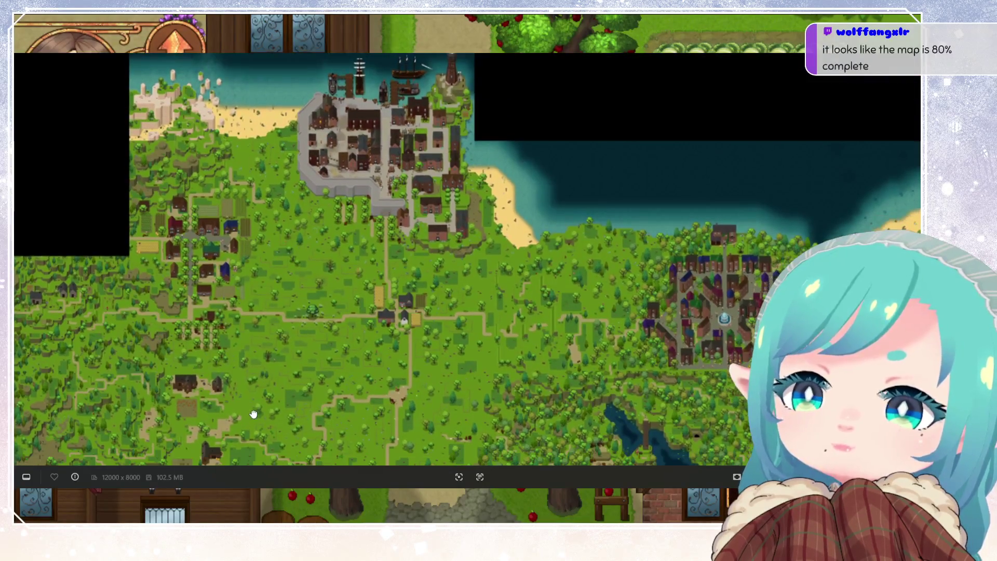
scroll(231, 193, up, 2)
scroll(232, 194, down, 5)
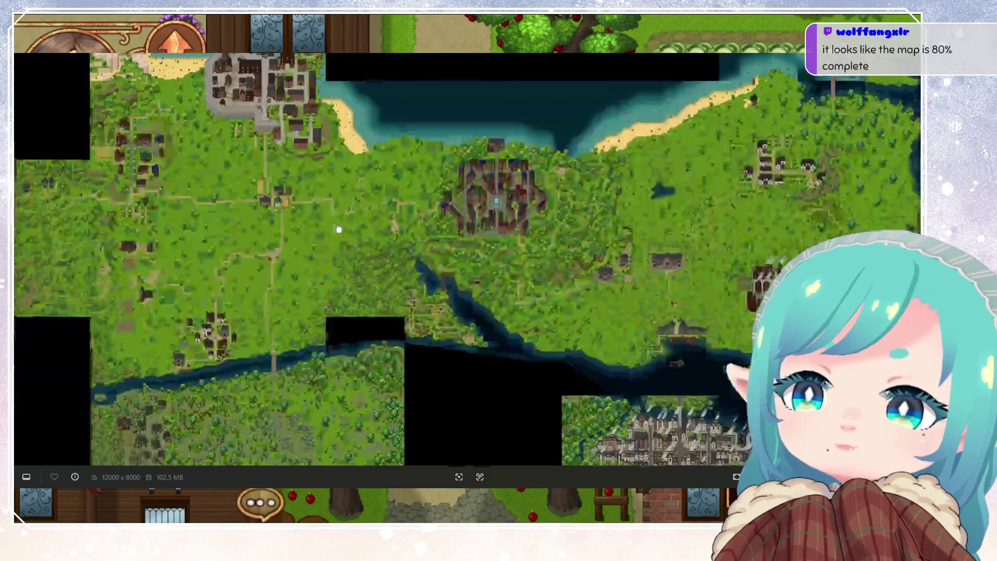
scroll(281, 227, down, 1)
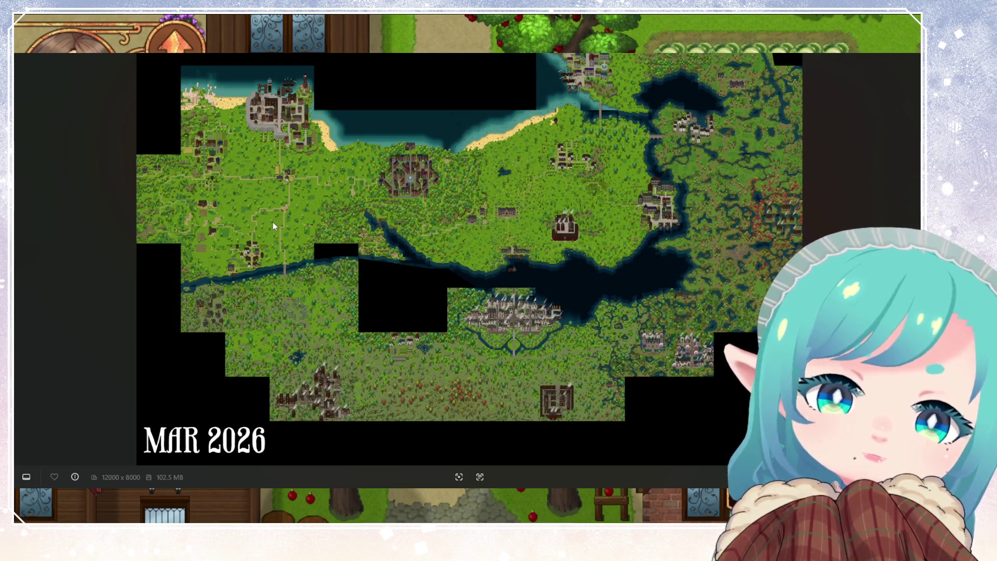
scroll(273, 222, up, 5)
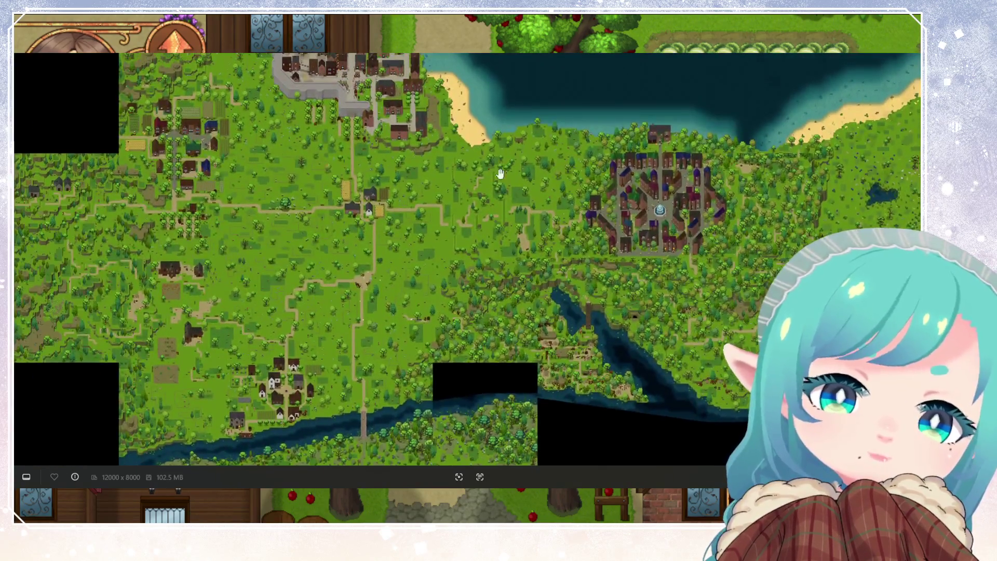
mouse_move(500, 173)
mouse_down()
mouse_move(267, 211)
mouse_move(360, 160)
mouse_up()
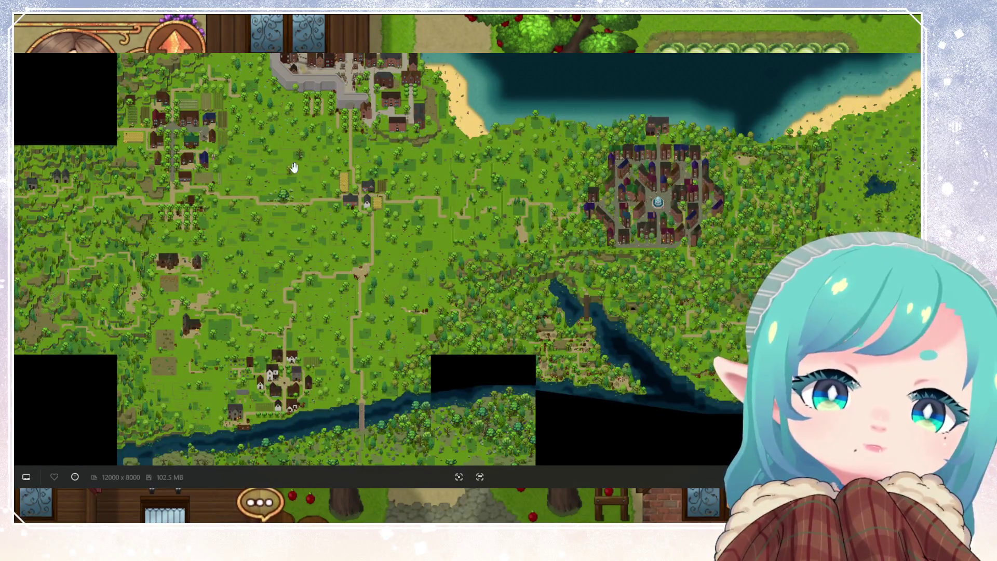
scroll(444, 274, down, 5)
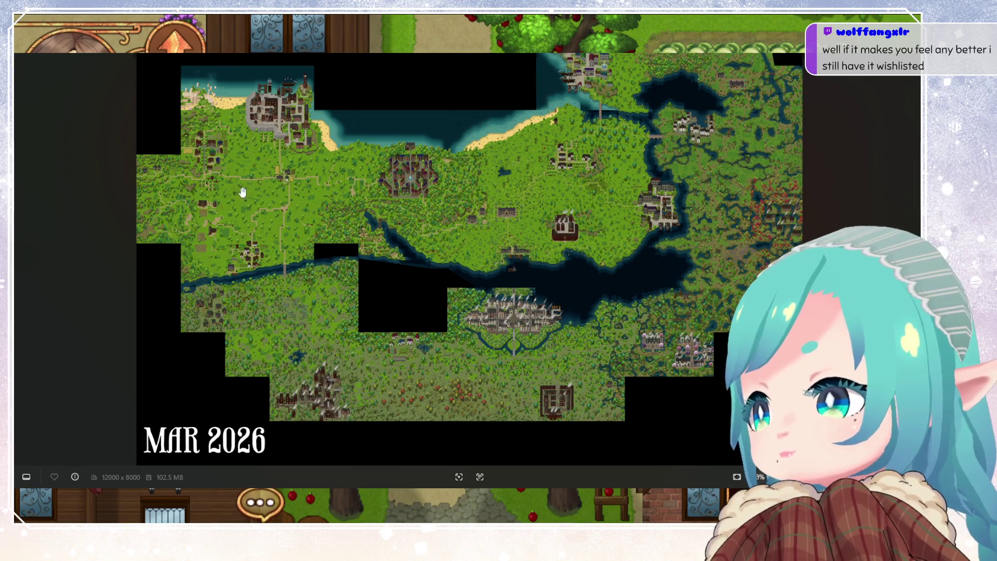
Zoom and pan around the world map in Photos, then close it with Alt+F4.
scroll(225, 202, up, 2)
mouse_move(224, 202)
mouse_down()
mouse_move(383, 238)
mouse_move(353, 223)
mouse_up()
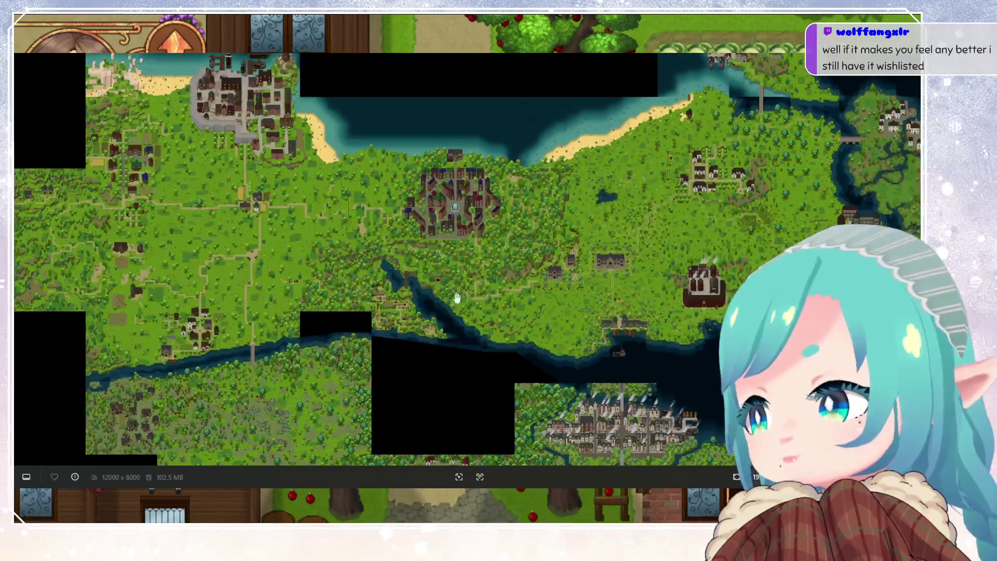
drag(416, 282, 314, 242)
scroll(314, 242, down, 2)
scroll(425, 247, up, 2)
drag(426, 247, 302, 219)
scroll(302, 218, down, 2)
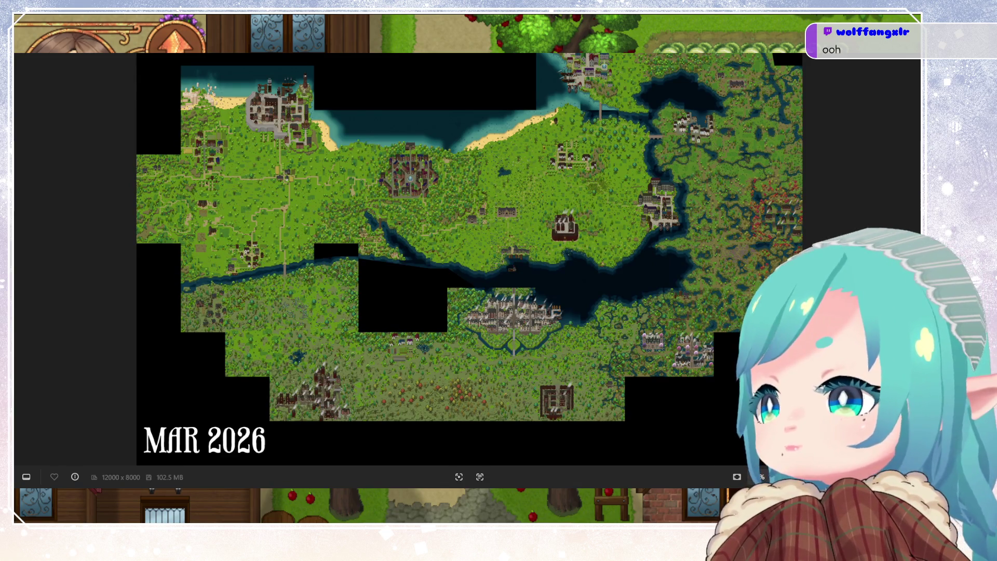
key(alt+F4)
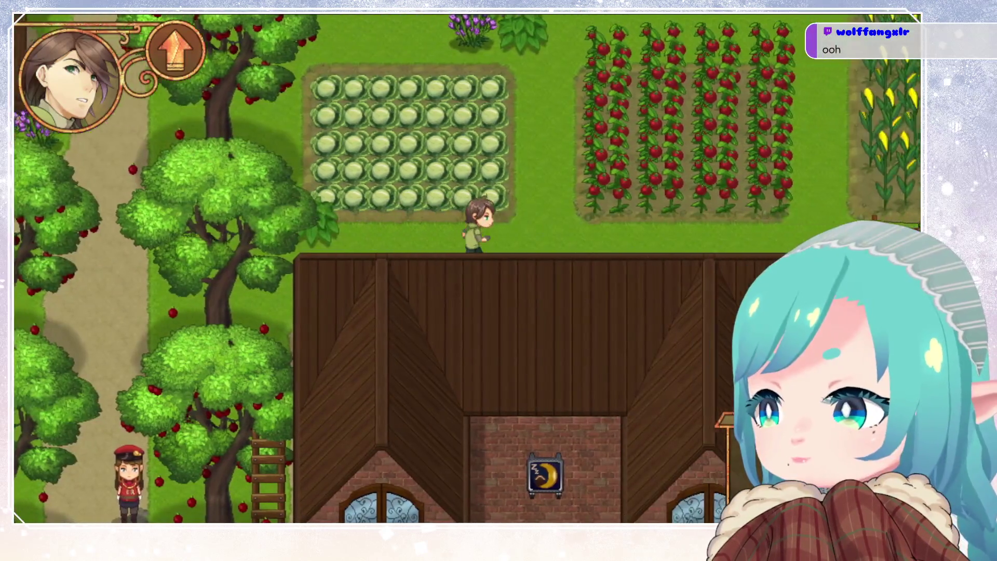
Walk north past the clothesline and corn fields into the upper cliff area.
key(Right)
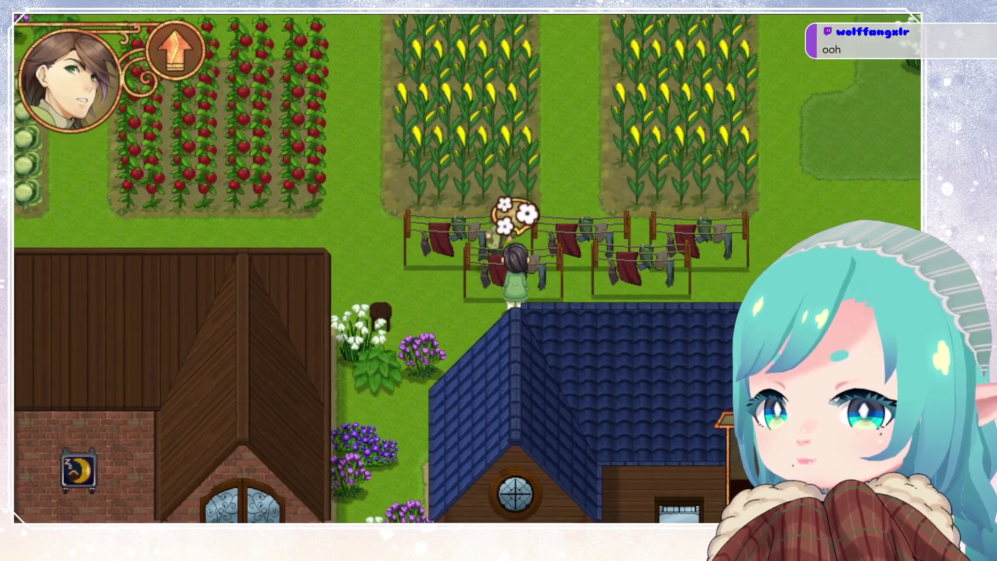
key(Up)
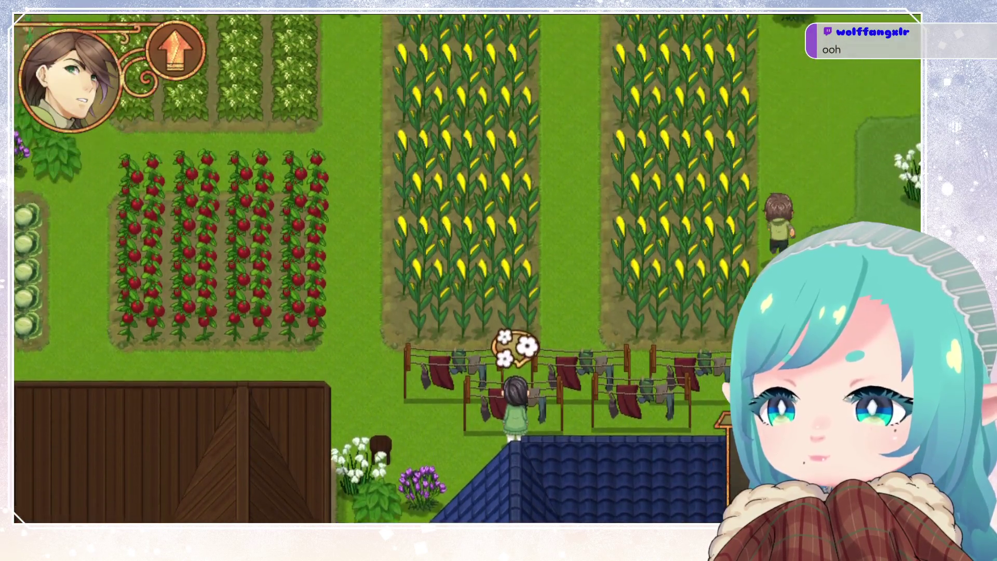
key(Up)
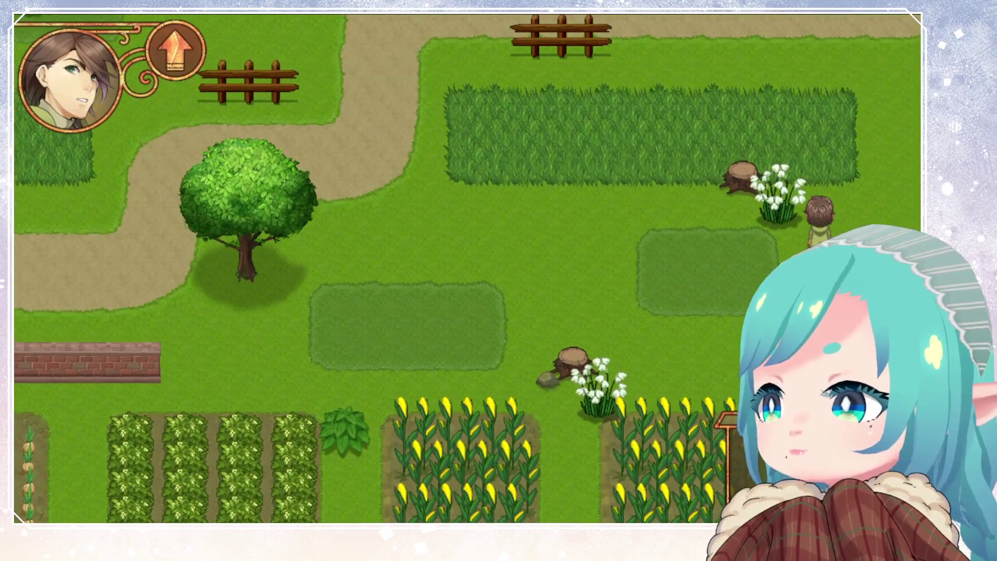
key(Up)
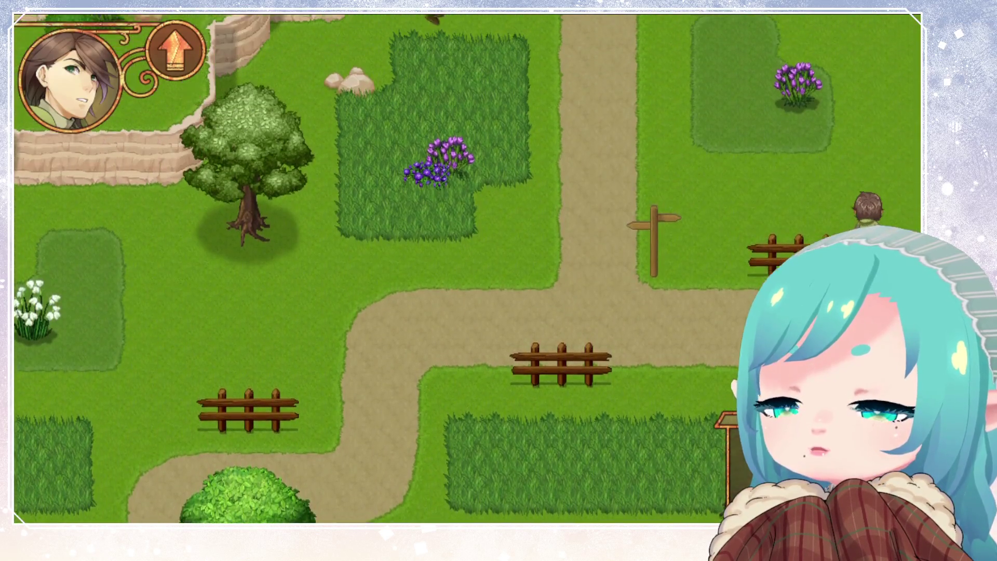
key(Up)
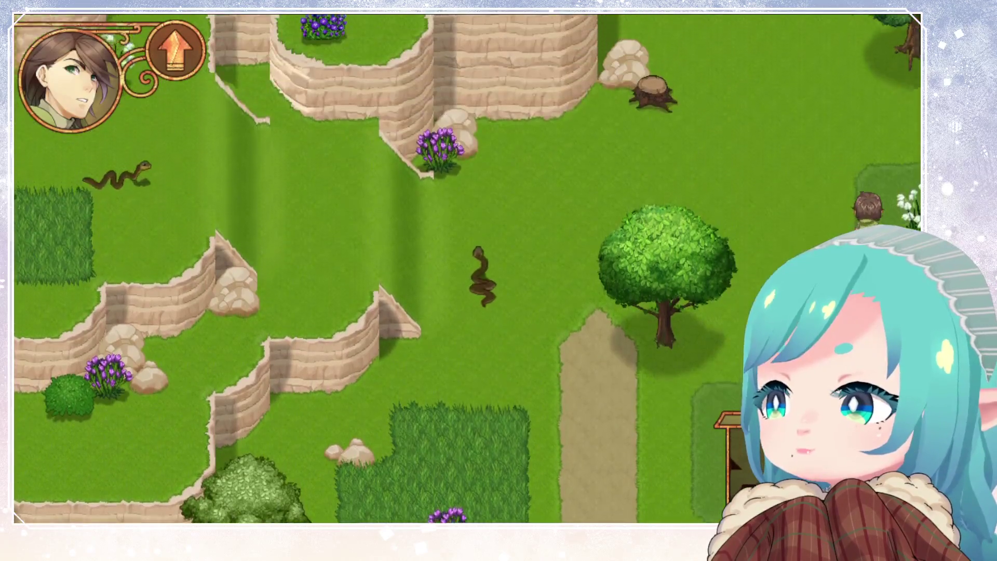
key(Up)
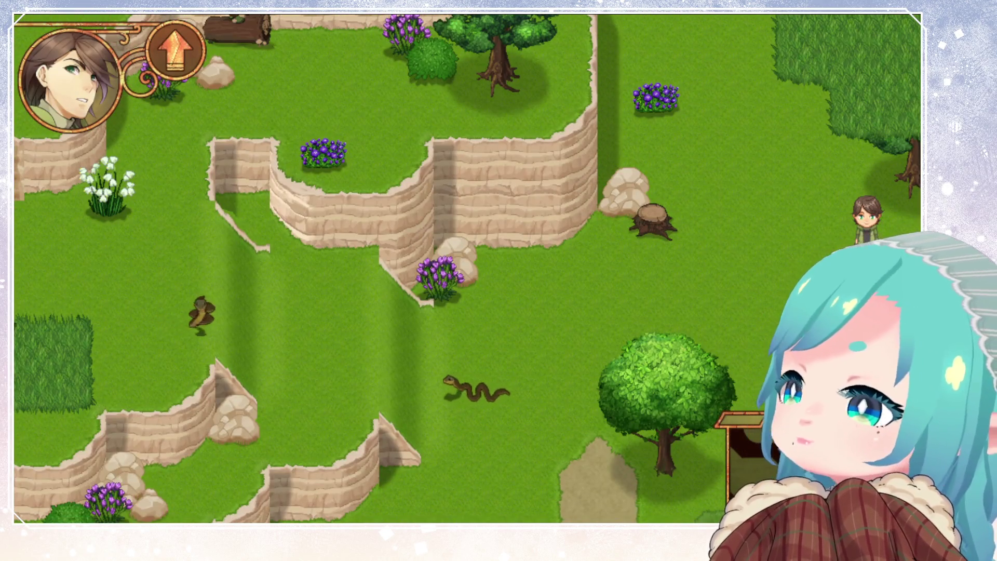
key(Up)
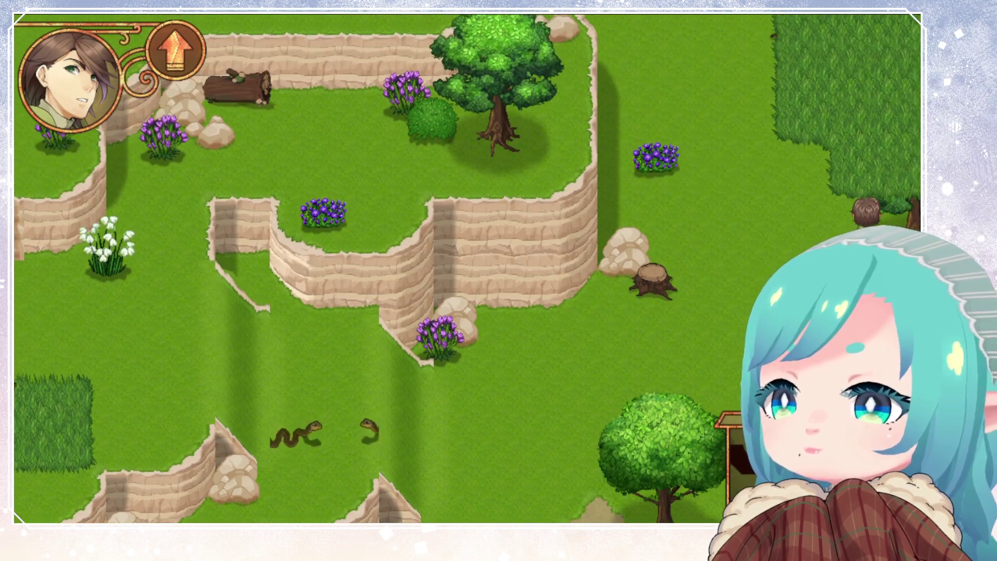
key(Up)
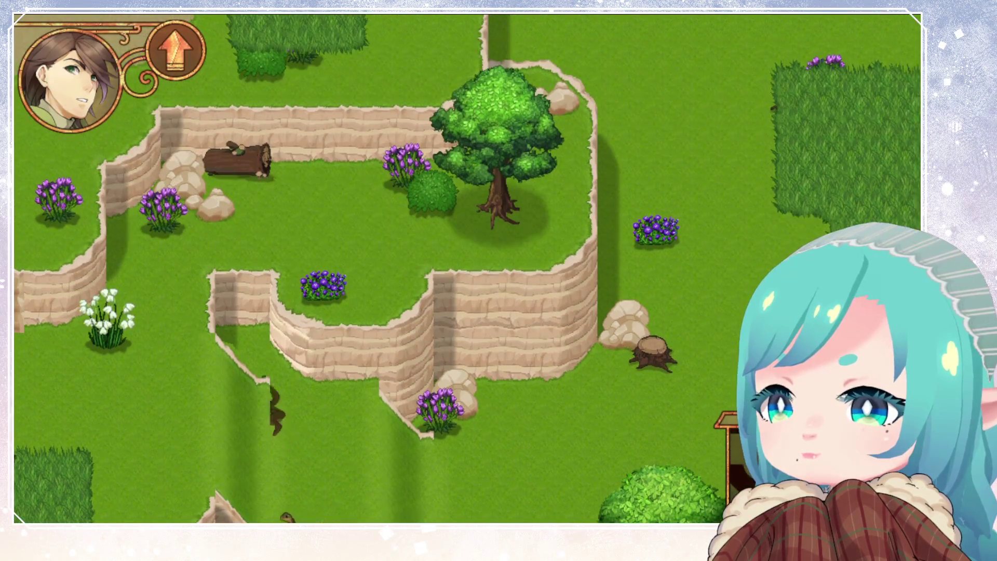
Roam left and right across the cliff meadow among the snakes.
key(Down)
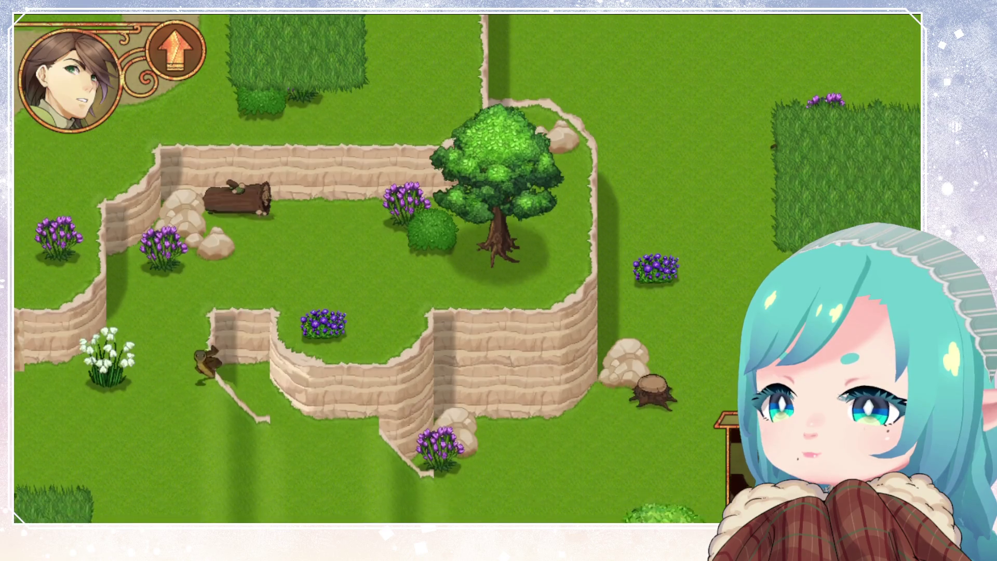
key(Left)
key(Left)
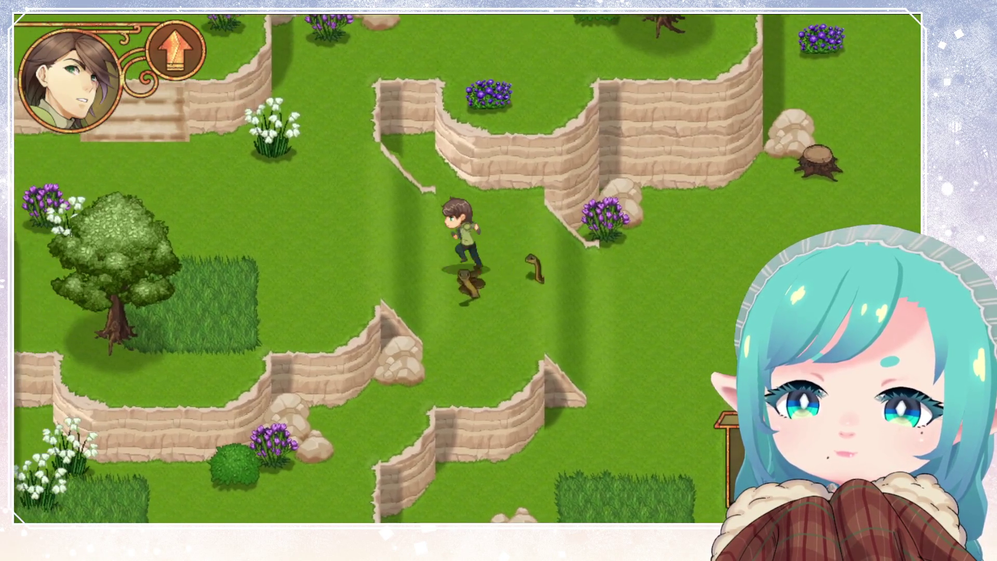
key(Left)
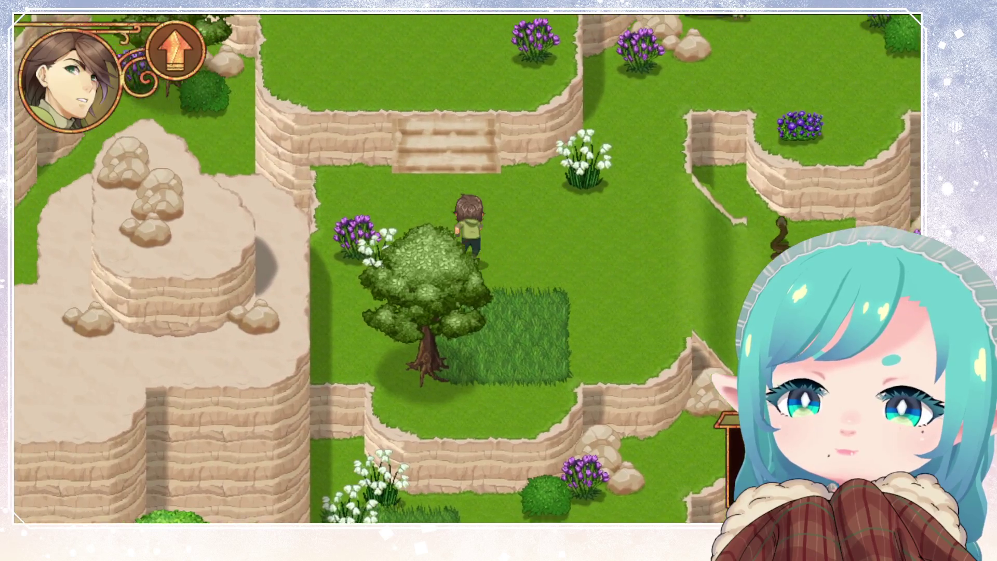
key(Right)
key(Down)
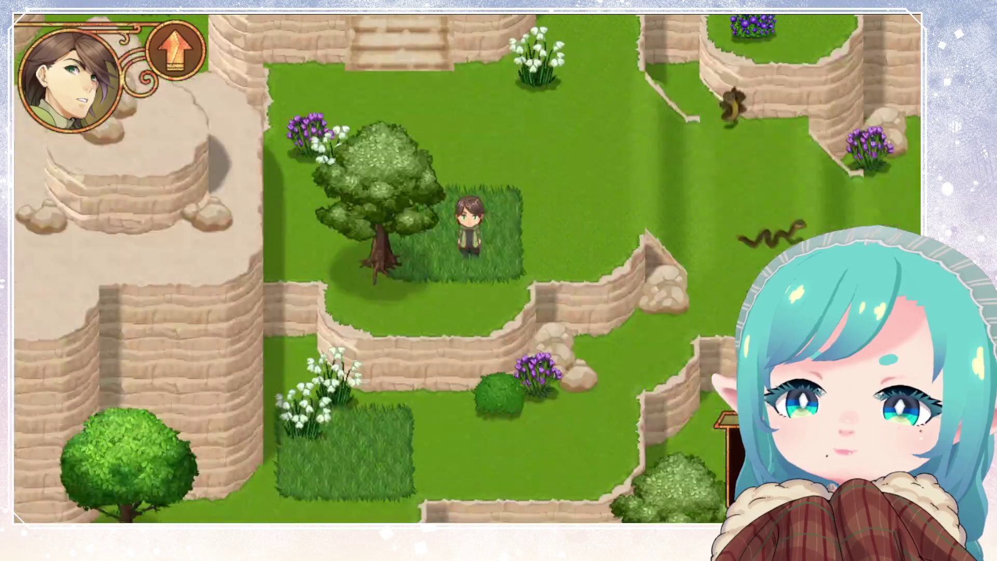
key(Up)
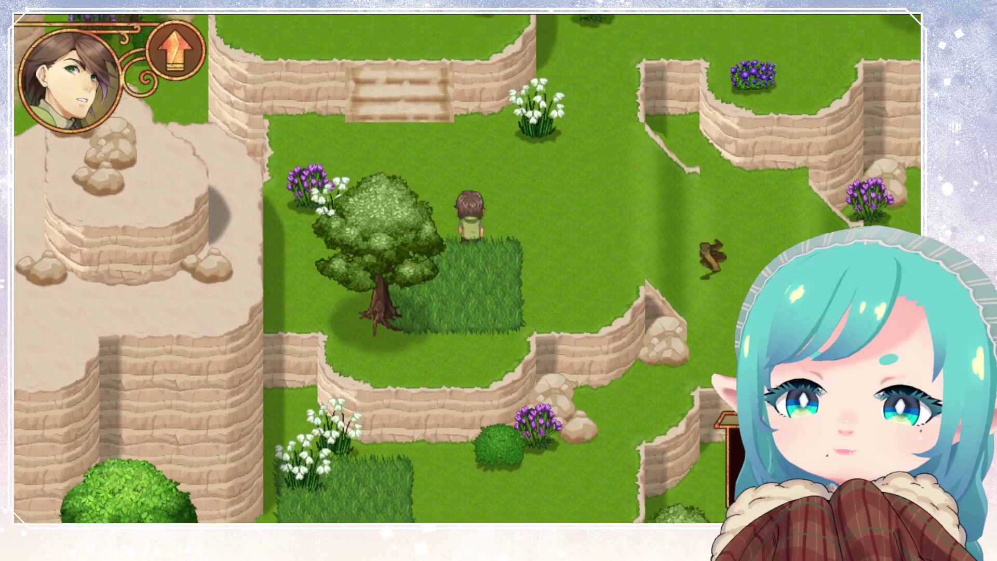
key(Right)
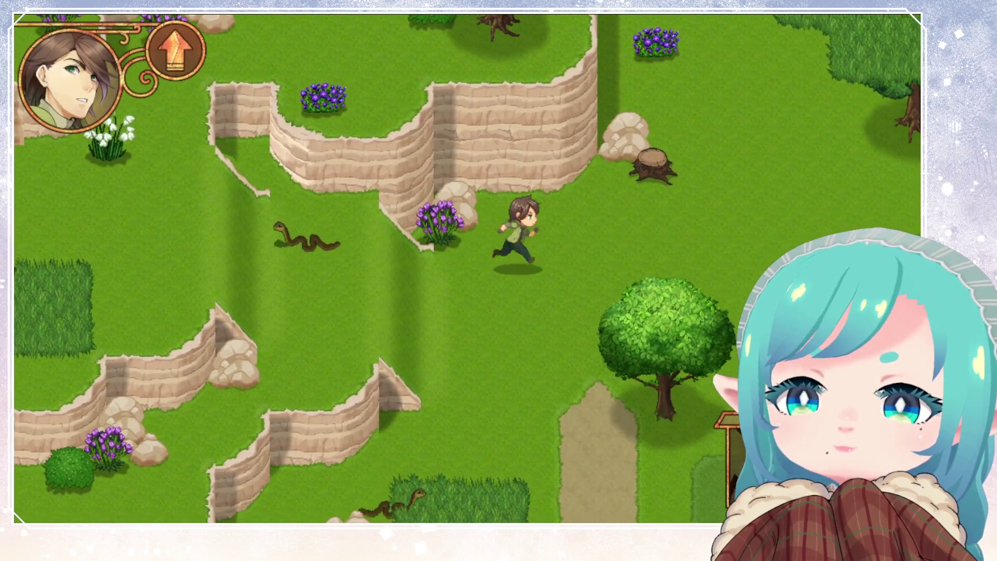
key(Left)
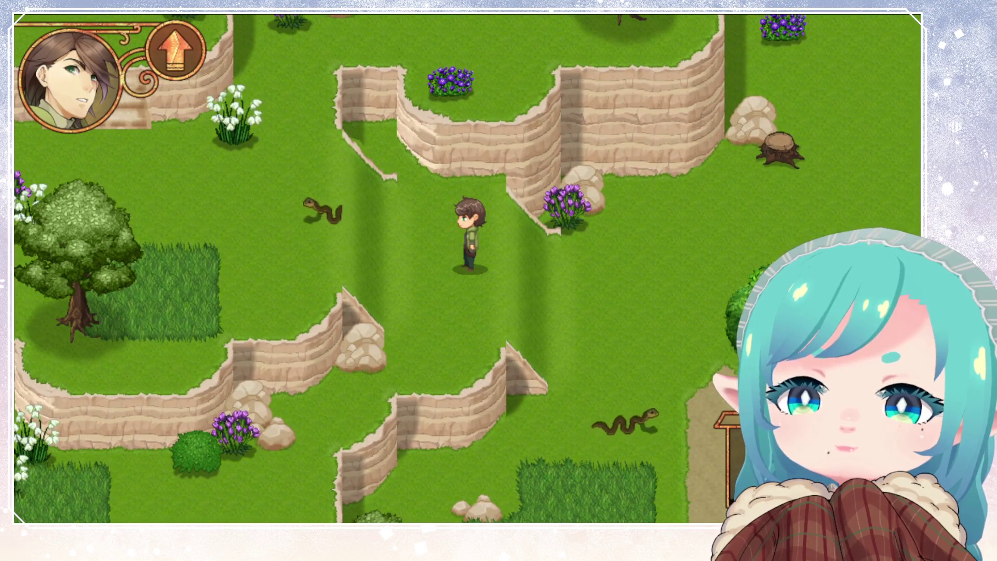
key(Right)
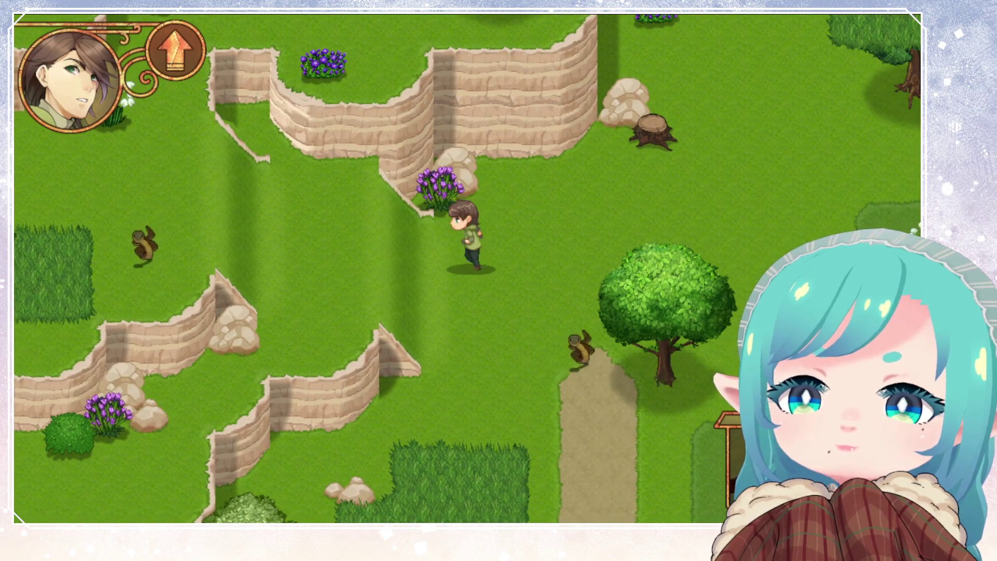
key(Left)
key(Right)
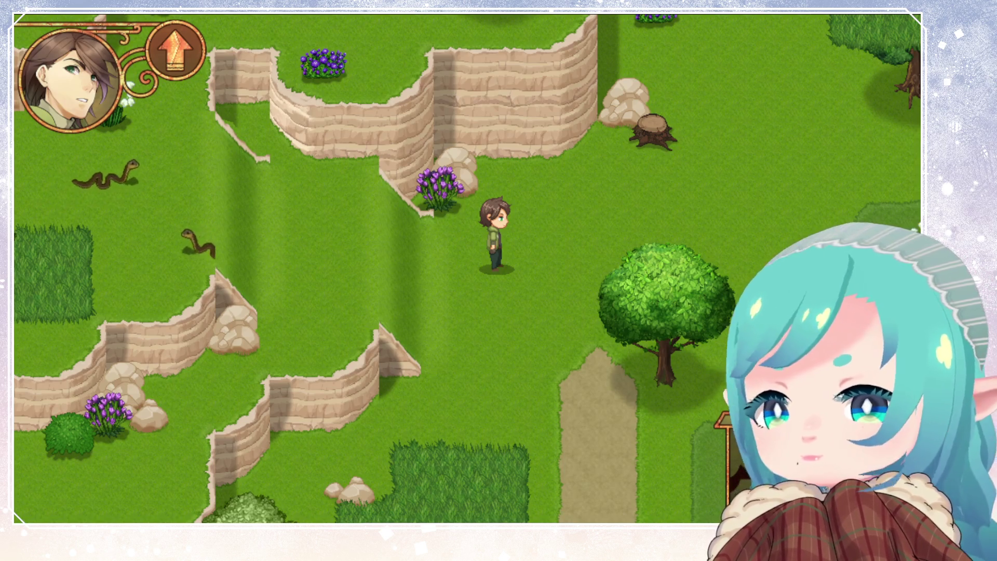
Walk off the east and west edges between the cliff meadow and path field maps.
key(Right)
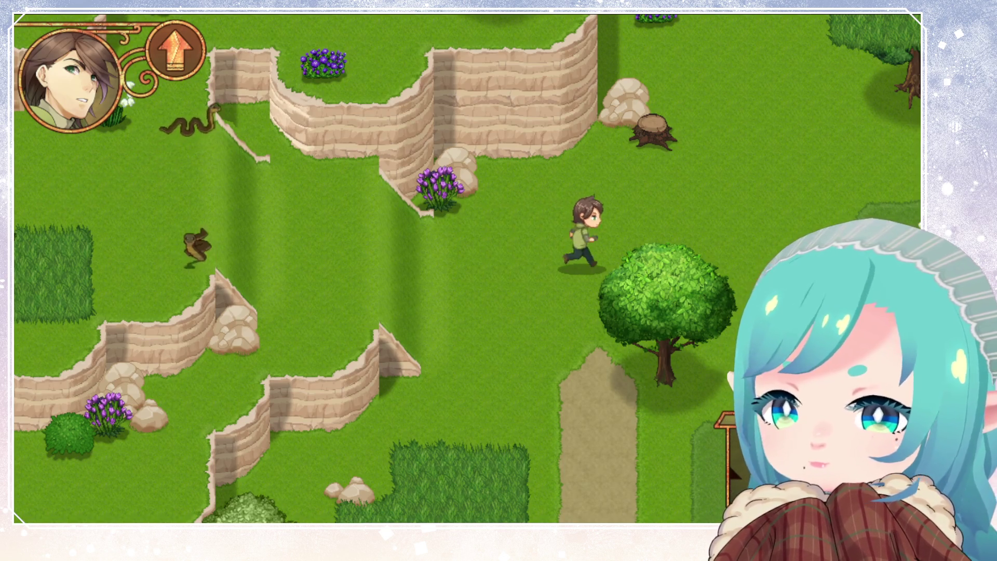
key(Right)
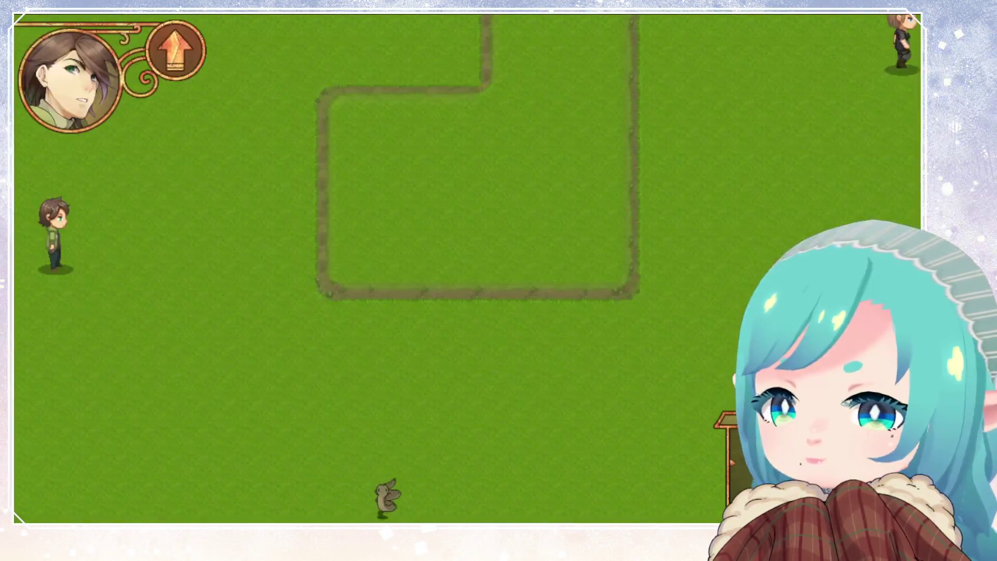
key(Down)
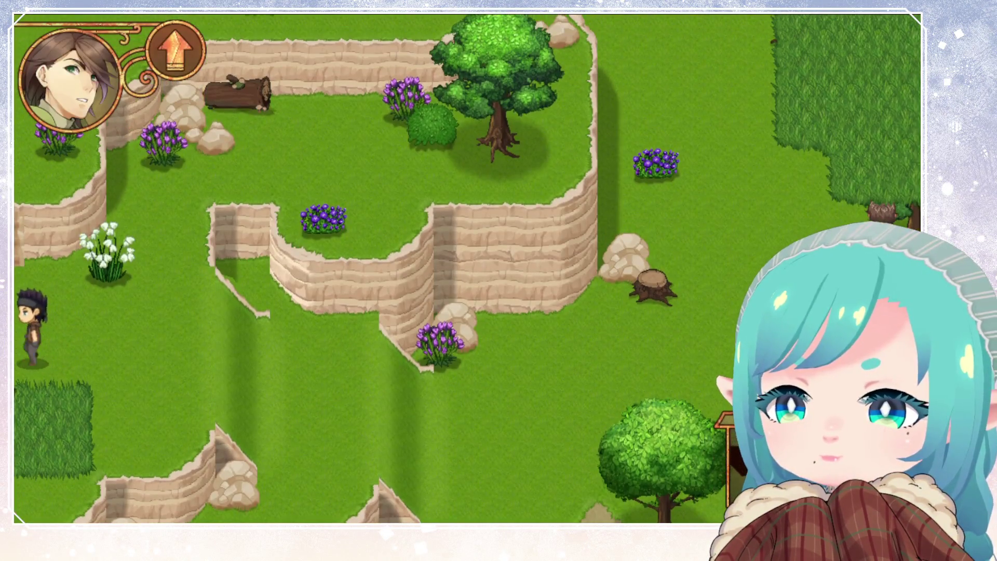
key(Down)
key(Left)
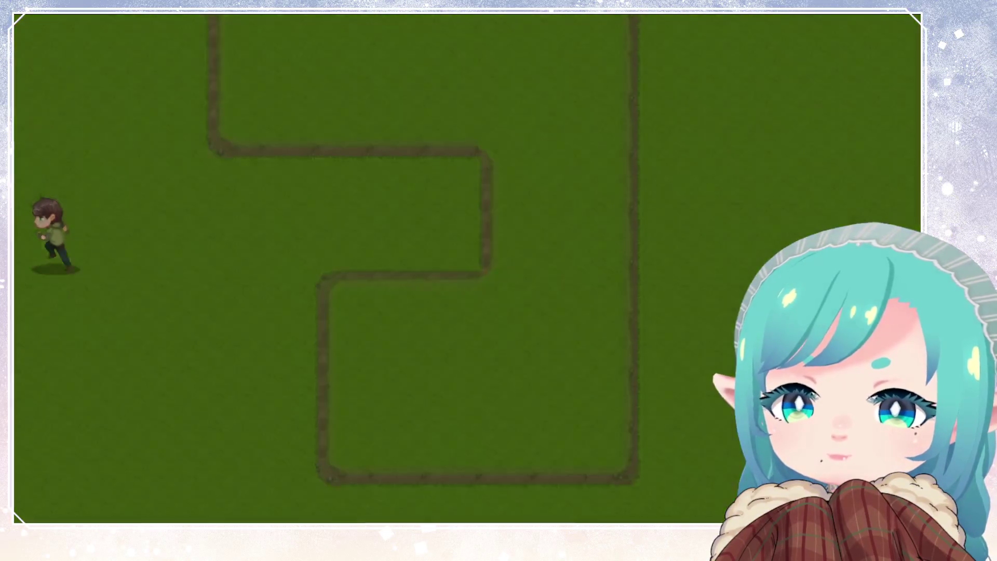
key(Up)
key(Left)
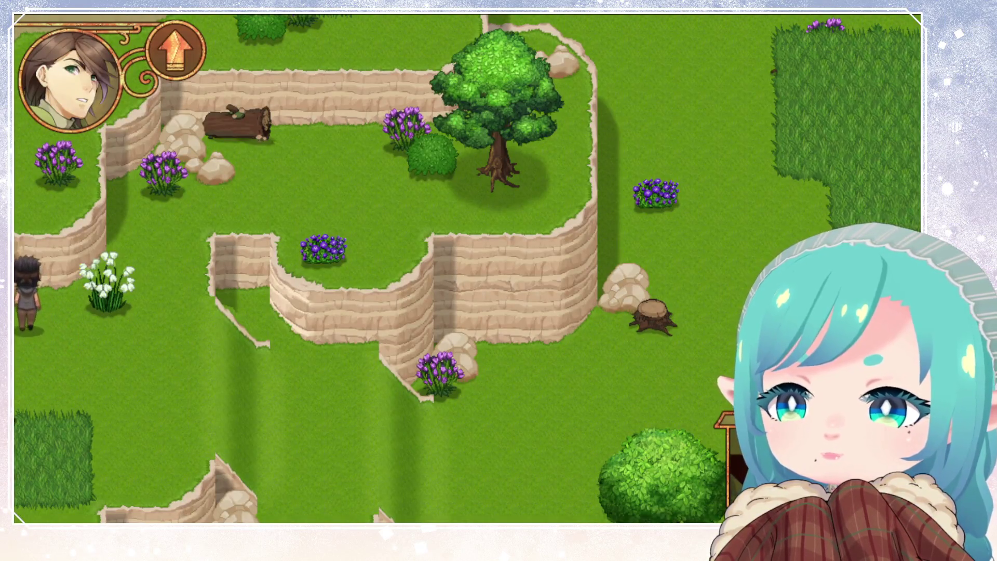
key(Left)
key(Left)
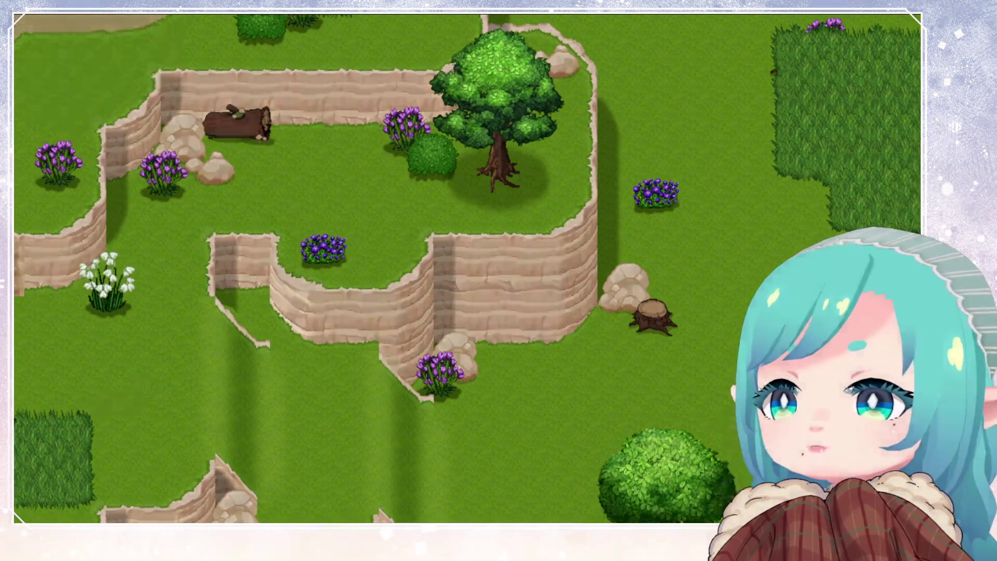
key(Left)
key(Left)
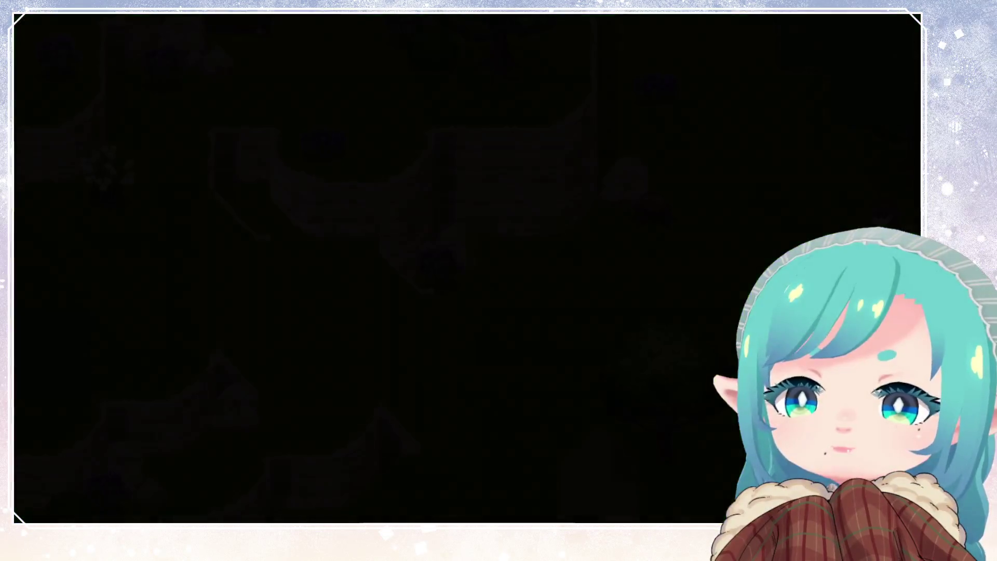
Walk south past the fences and crop fields to the blue-roofed house.
key(Down)
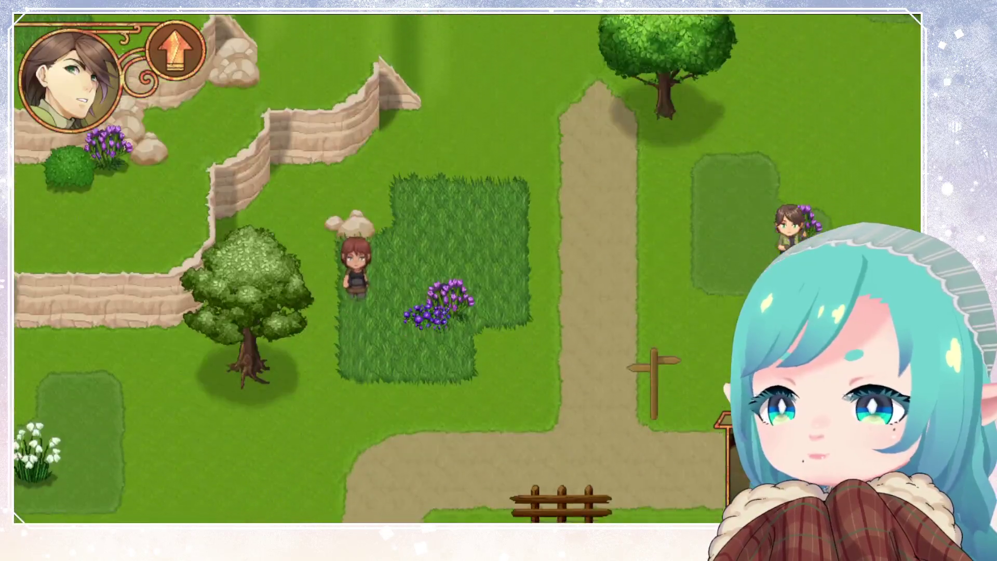
key(Left)
key(Down)
key(Left)
key(Down)
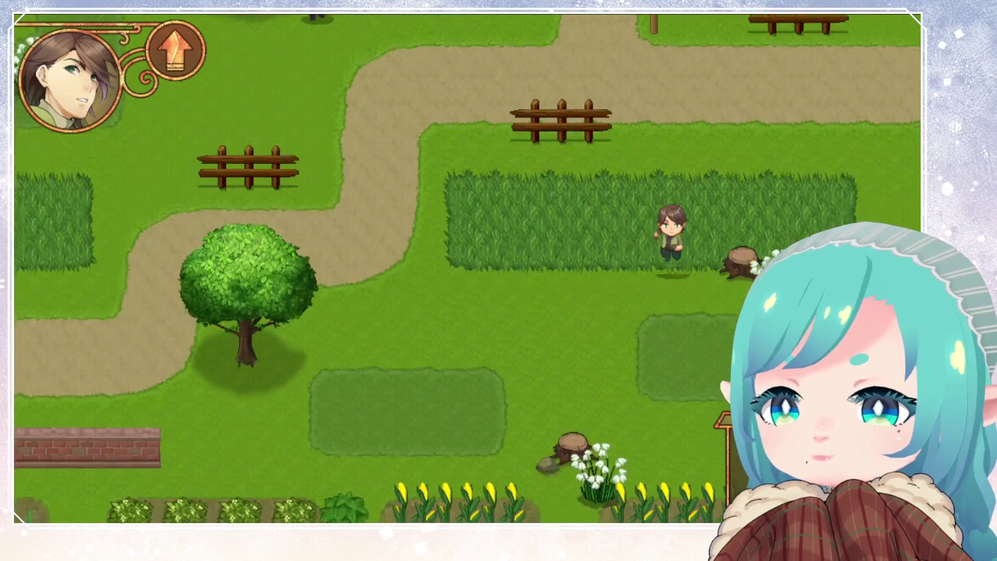
key(Down)
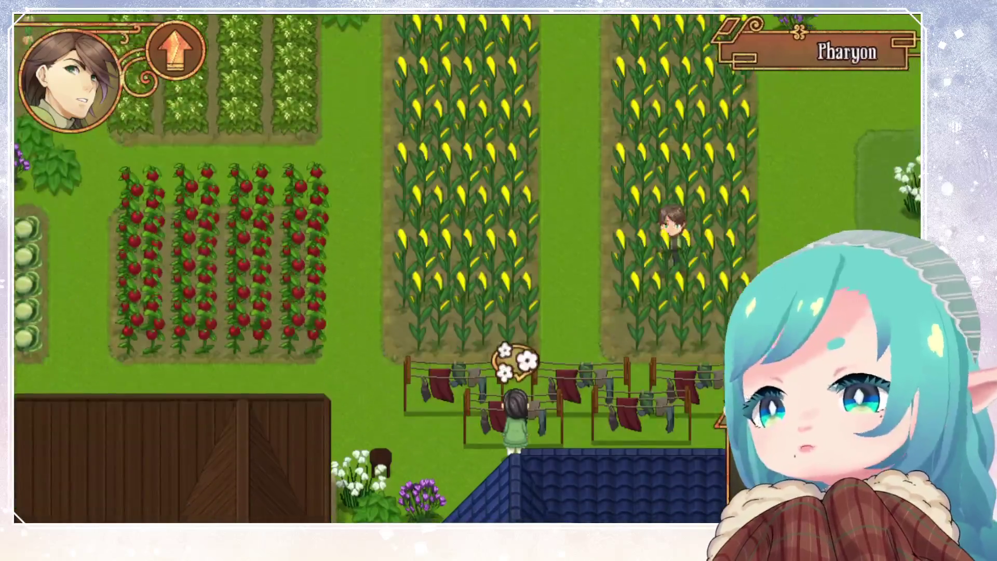
key(Right)
key(Down)
key(Down)
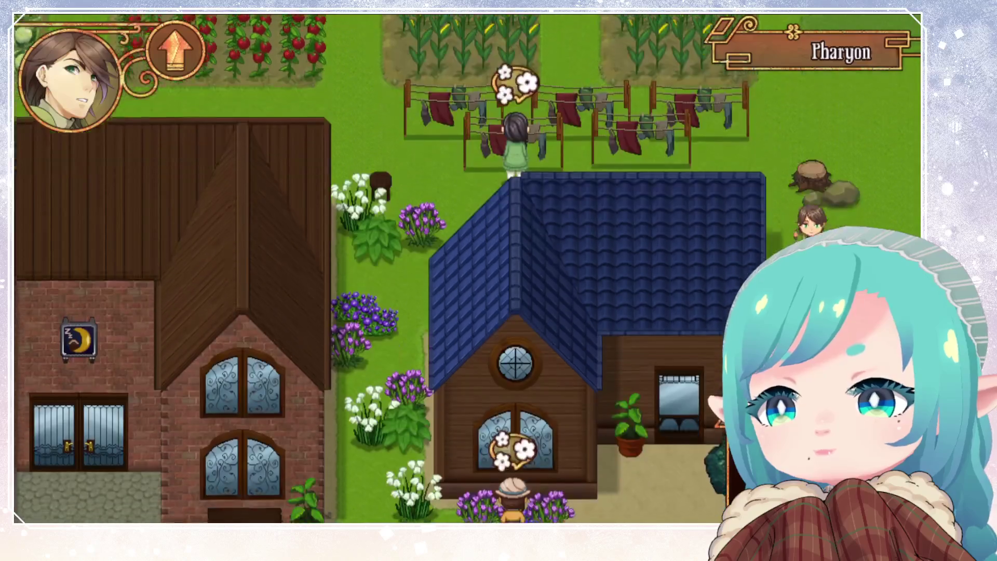
key(Down)
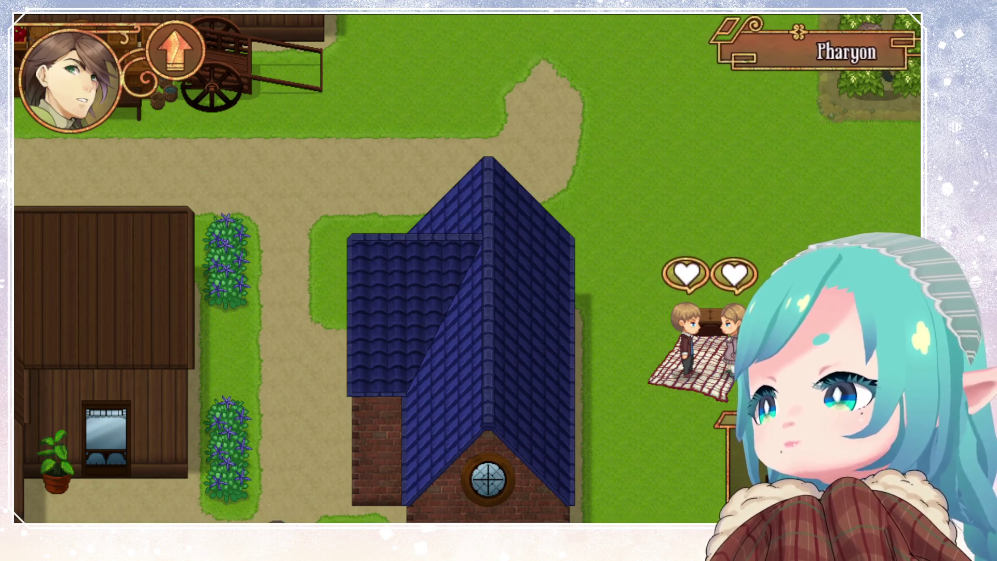
key(Down)
key(Down)
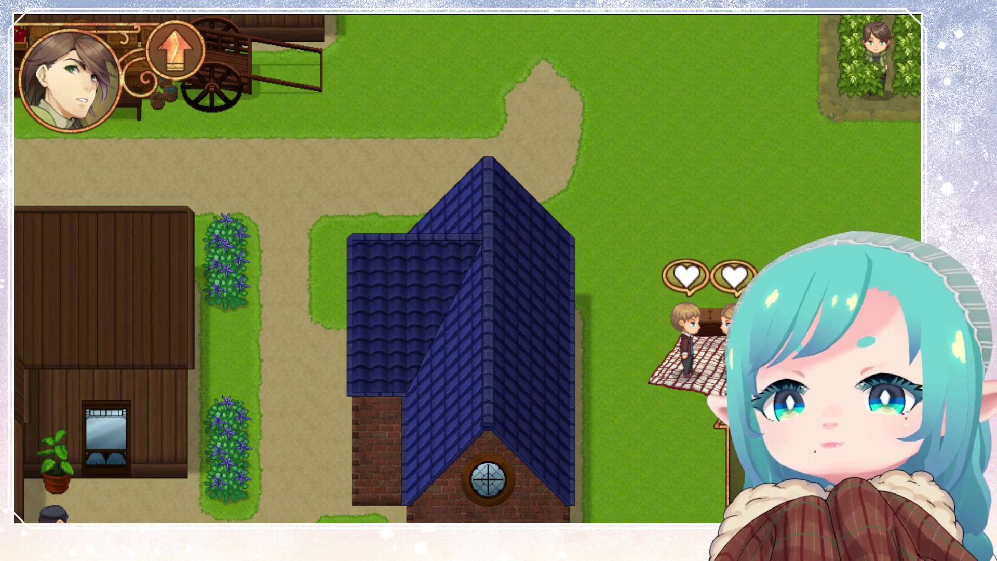
key(Down)
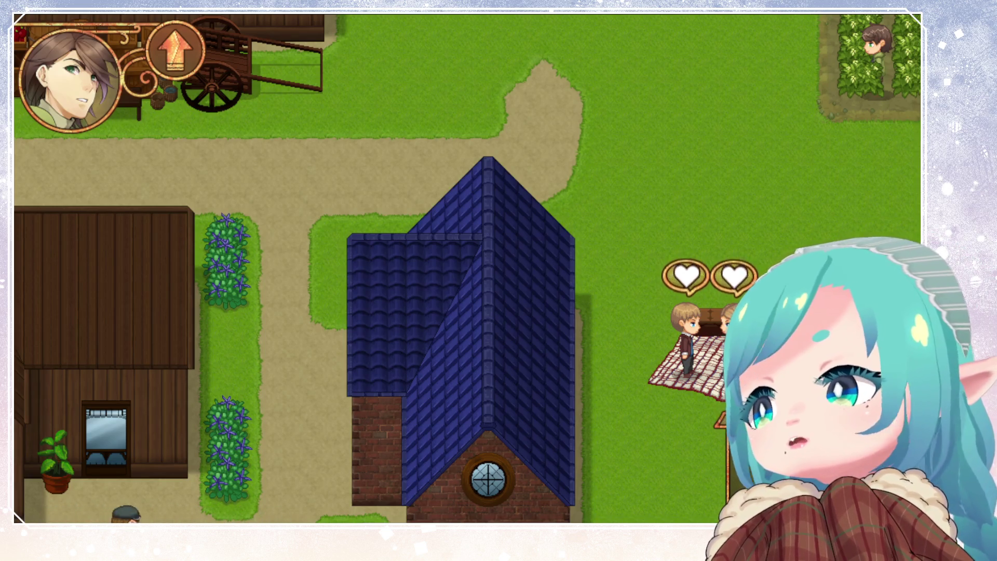
key(Escape)
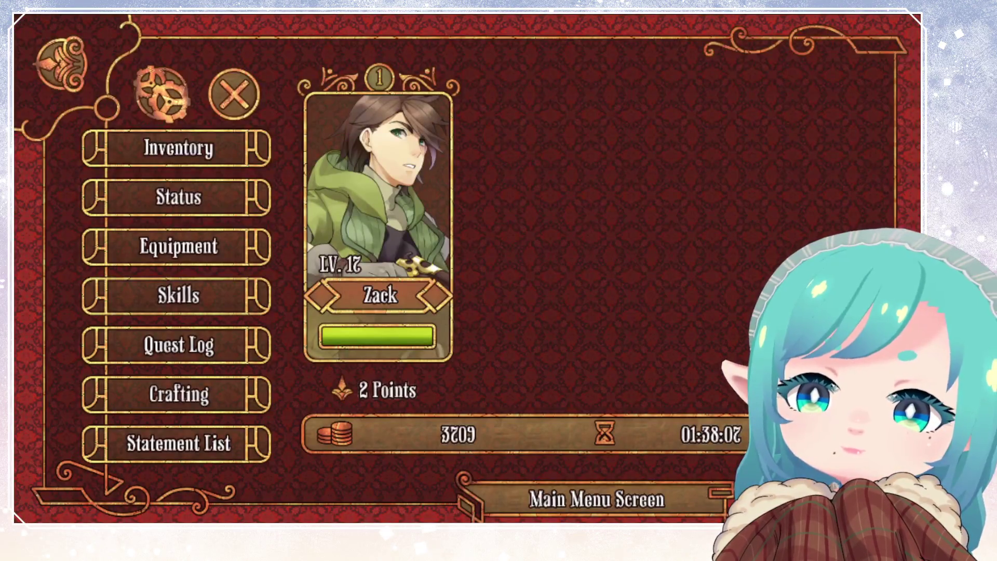
Open the Inventory from the game's pause menu.
key(Down)
key(Down)
key(Down)
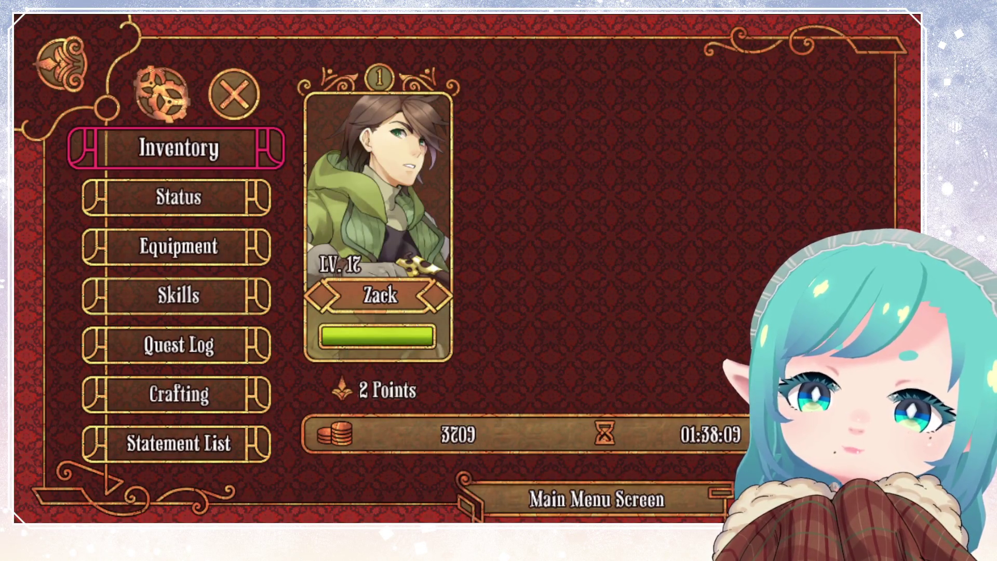
key(Down)
key(Down)
key(Down)
key(Return)
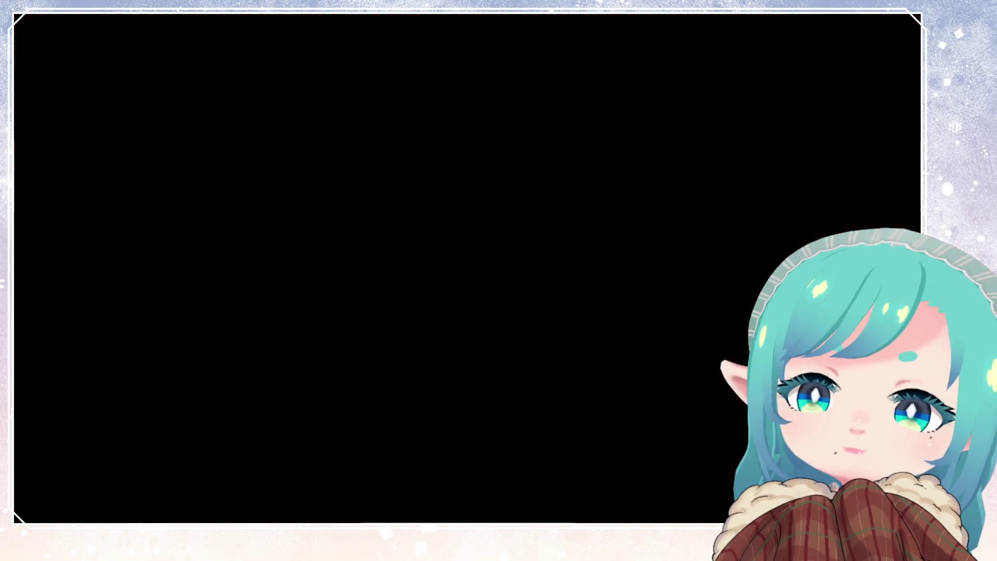
Browse the inventory grid, viewing the Rhubarb and Apple Seeds details.
key(Down)
key(Up)
key(Right)
key(Down)
key(Down)
key(Down)
key(Down)
key(Right)
key(Return)
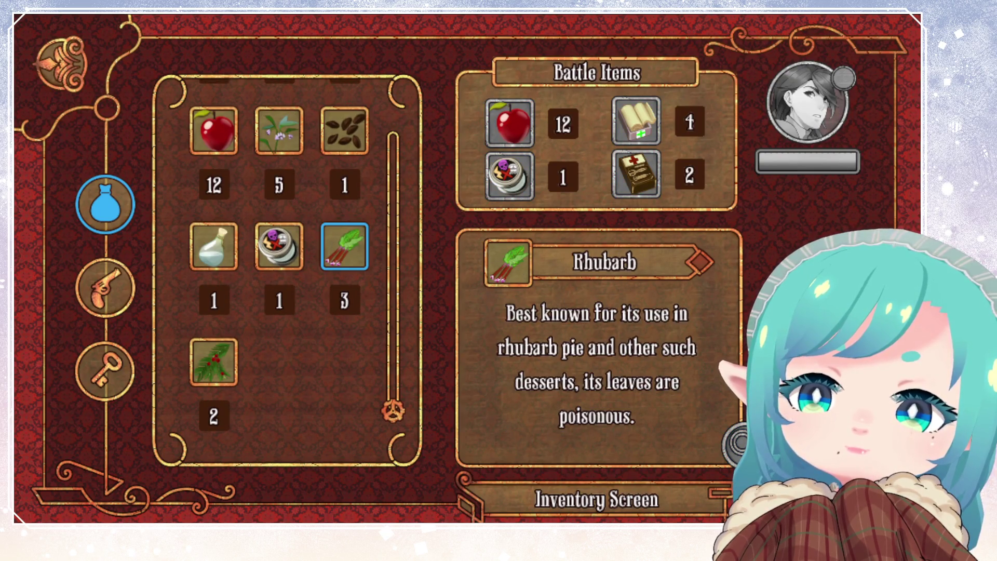
key(Up)
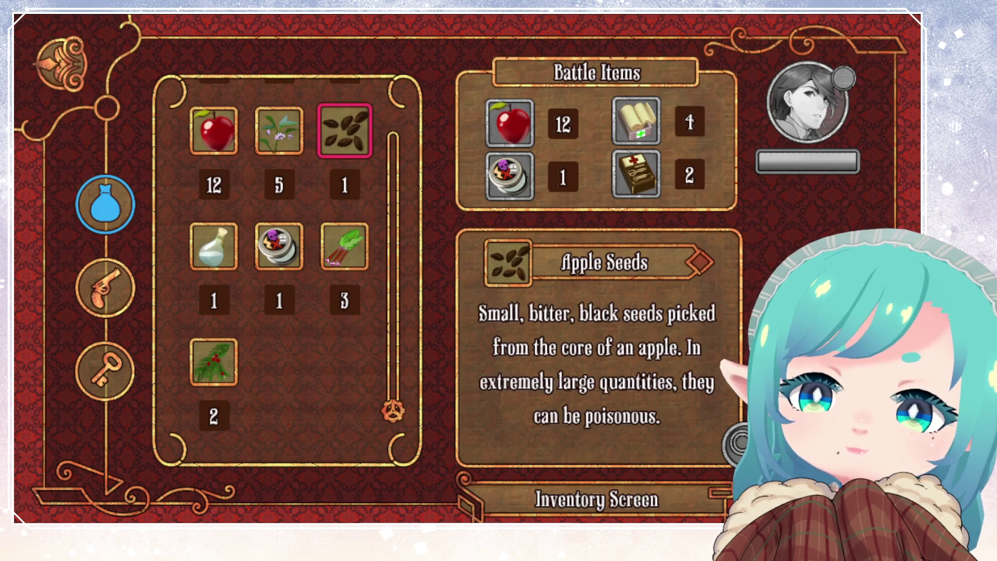
Switch to the weapons and key items categories, comparing Lunchbox and Grinder.
key(Escape)
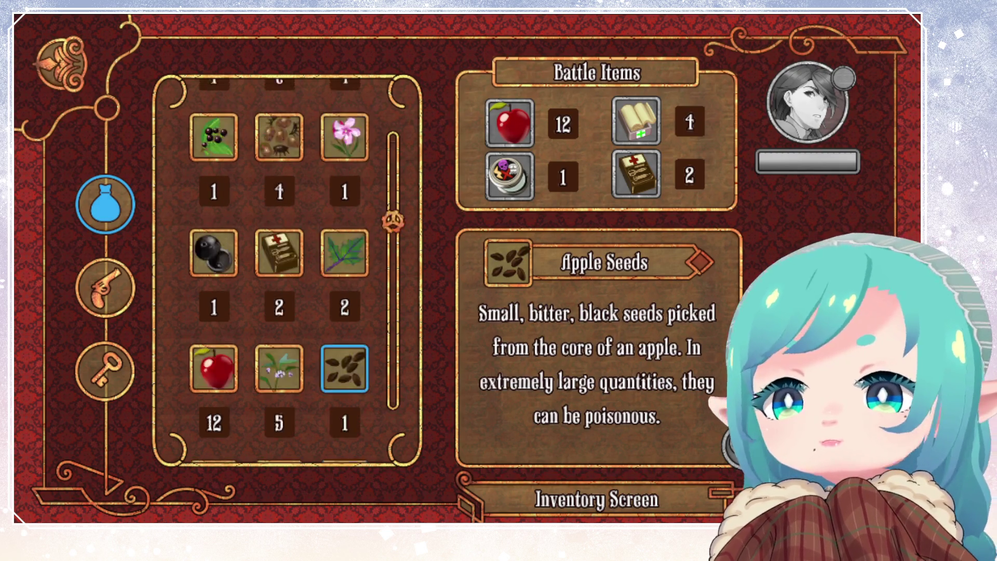
key(Down)
key(Down)
key(Right)
key(Left)
key(Right)
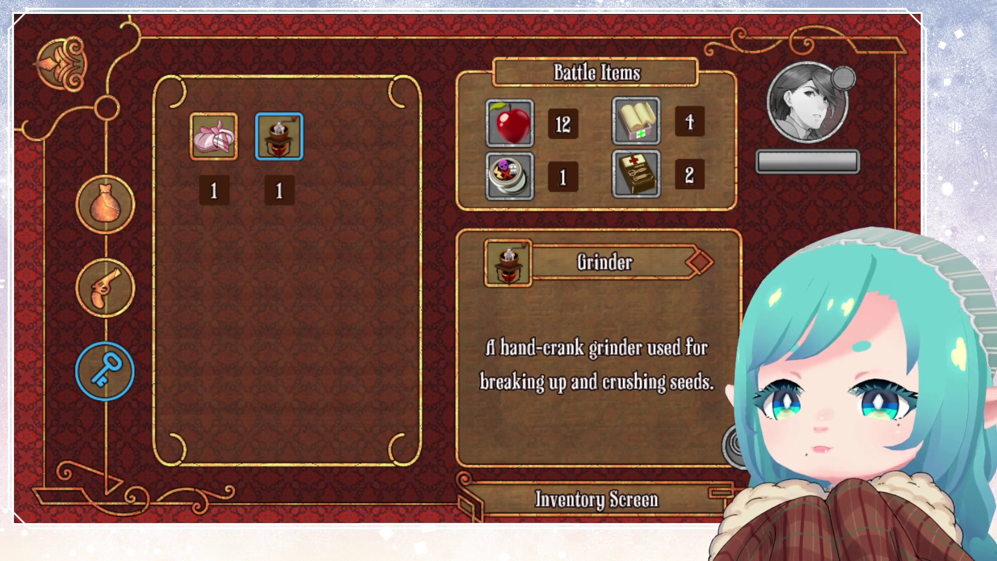
Leave the inventory and open the Status screen with its Parameters.
key(Escape)
key(Down)
key(Return)
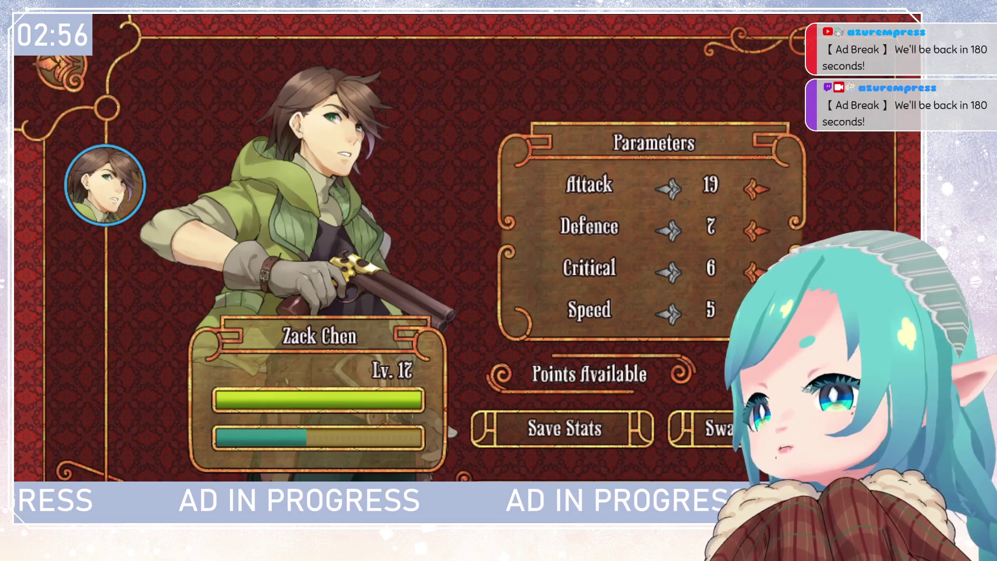
Confirm saving the changes and return to the map.
key(Escape)
key(Return)
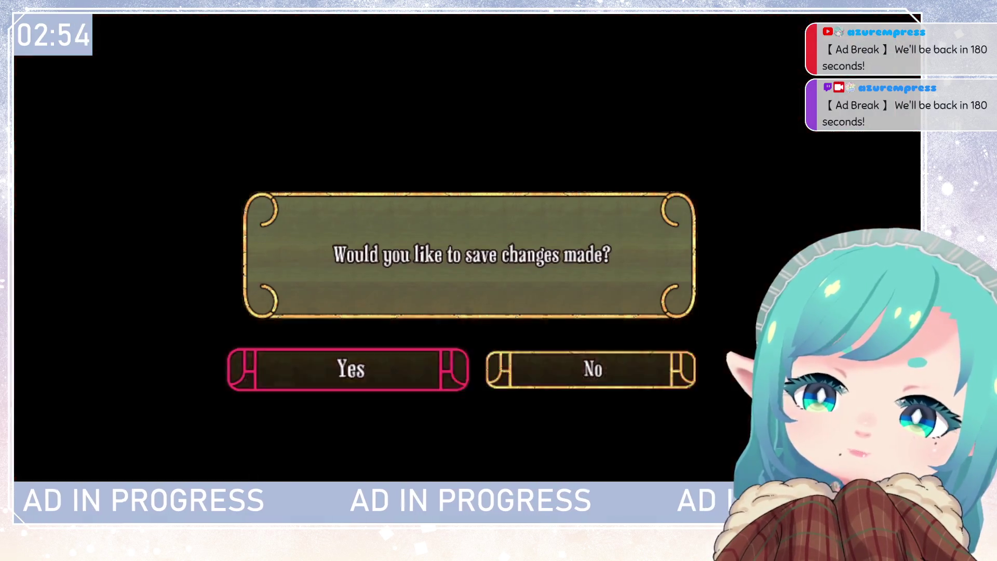
key(Escape)
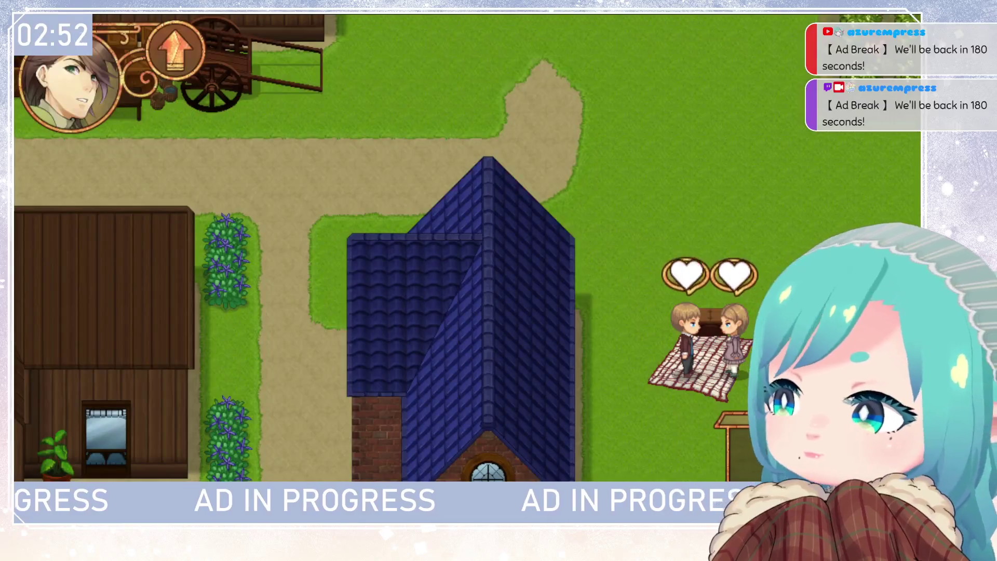
Reopen the main menu, pass through Inventory and open the Status screen.
key(Escape)
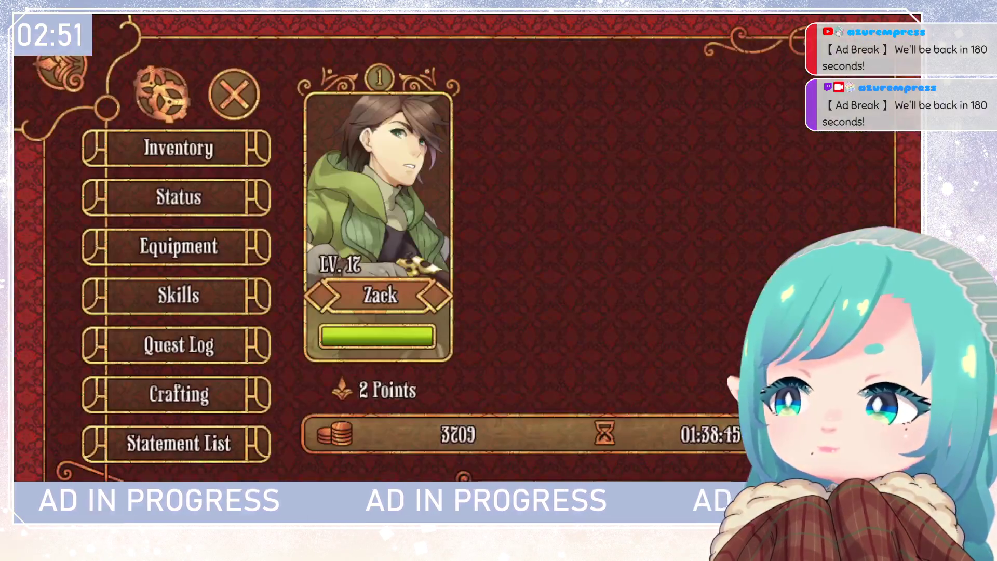
key(Return)
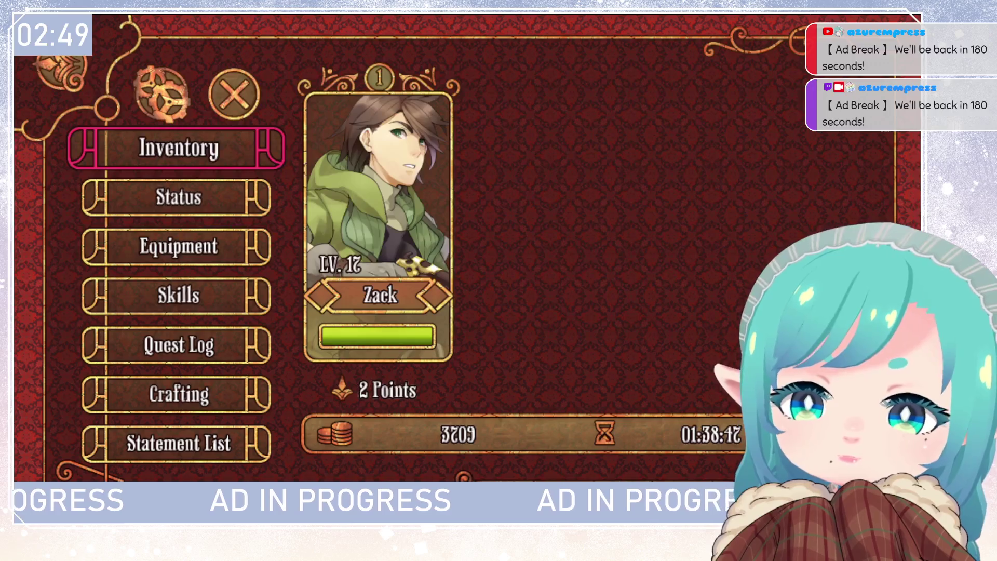
key(Escape)
key(Down)
key(Return)
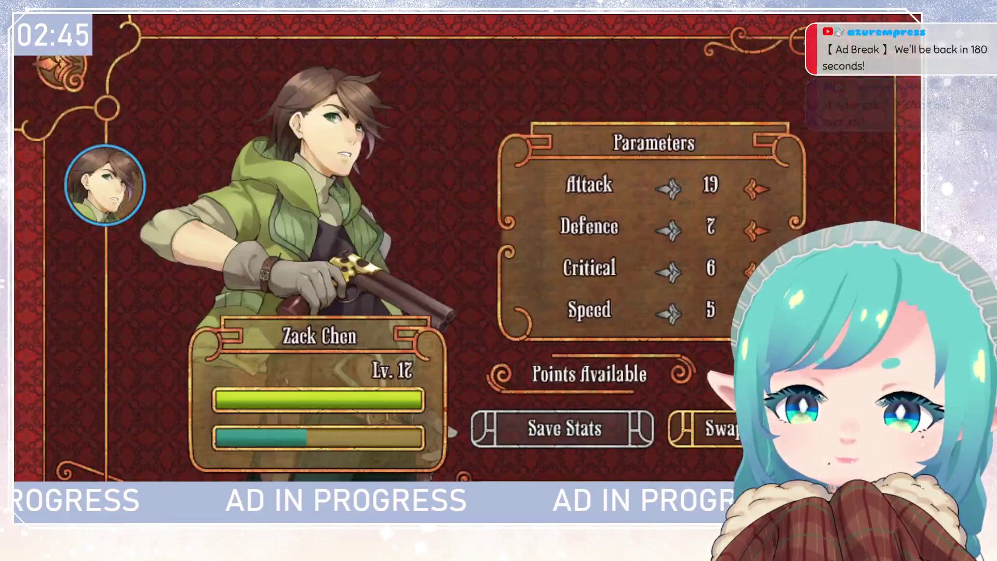
Nudge the Critical stat, then back out to trigger the save-changes prompt.
key(Right)
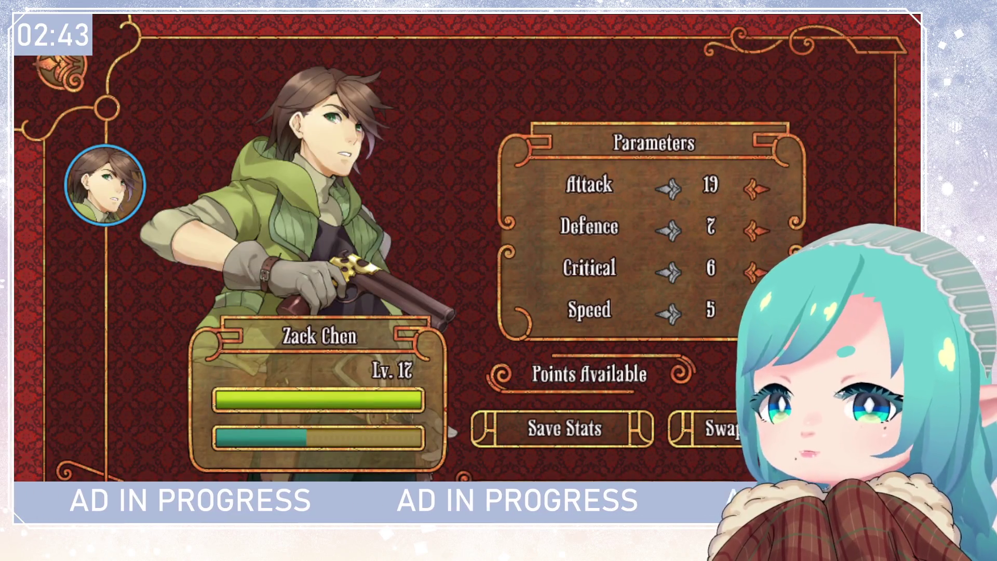
key(Escape)
key(Left)
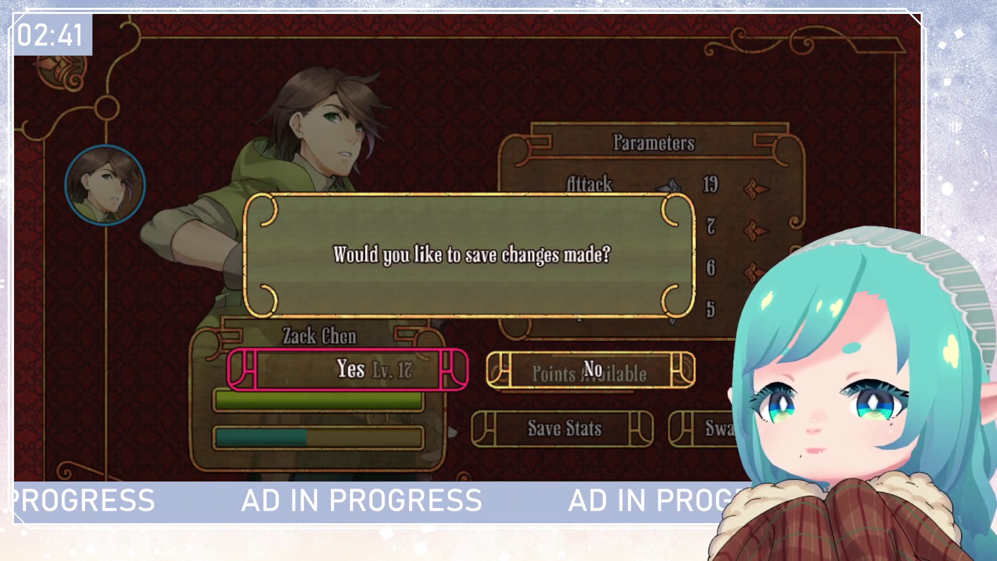
key(Right)
key(Left)
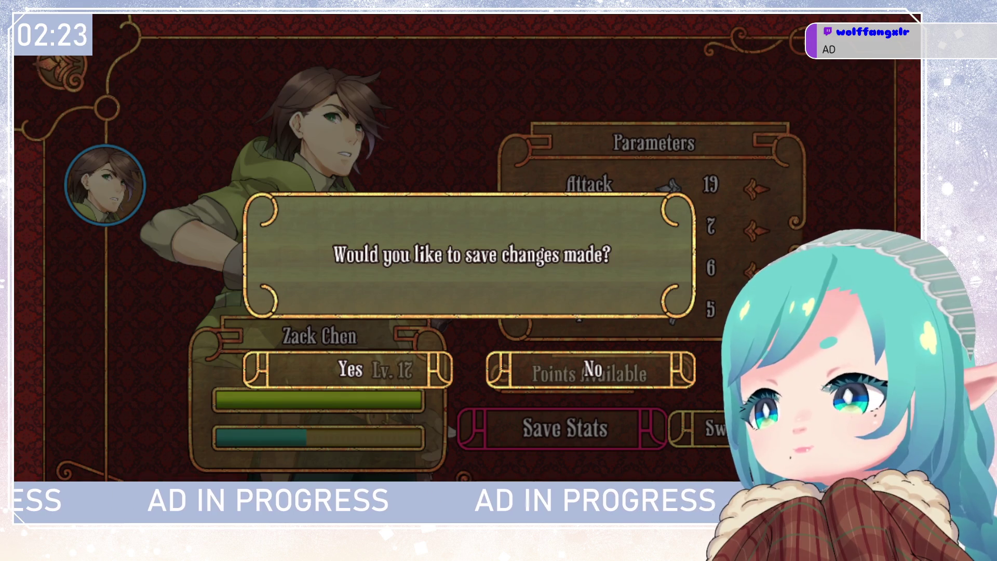
key(Right)
key(Left)
key(Right)
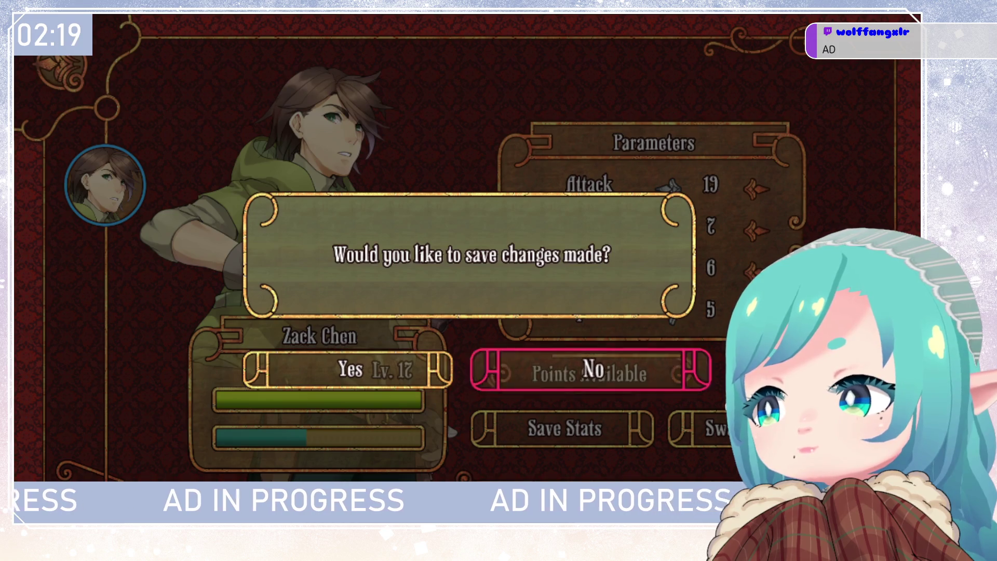
key(Left)
key(Down)
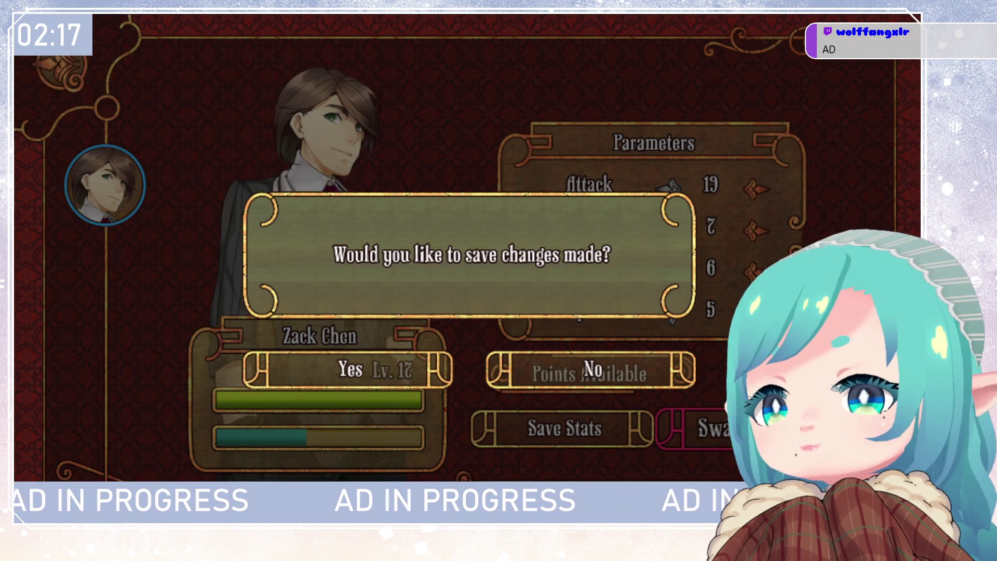
key(Left)
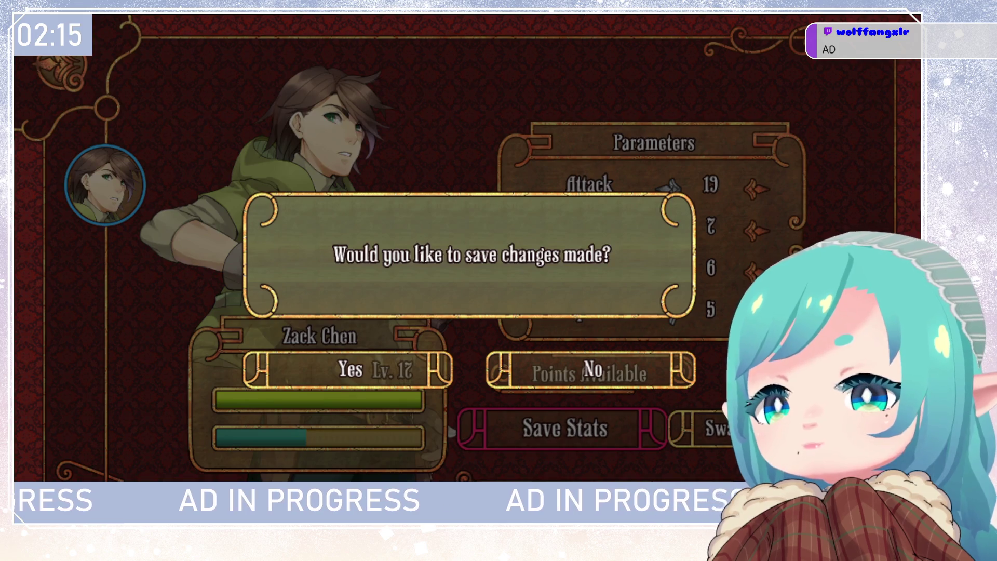
key(Right)
key(Return)
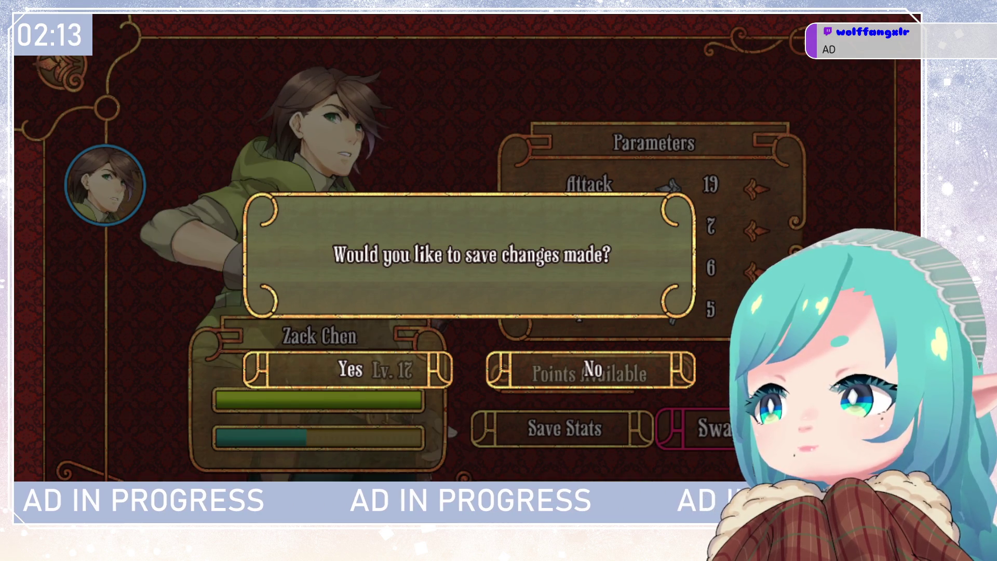
key(Left)
key(Right)
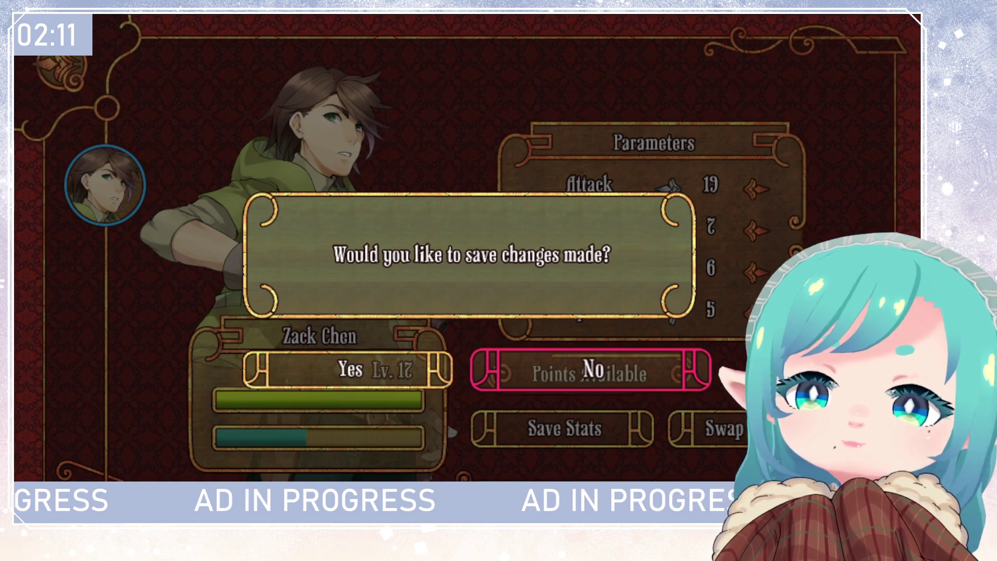
key(Return)
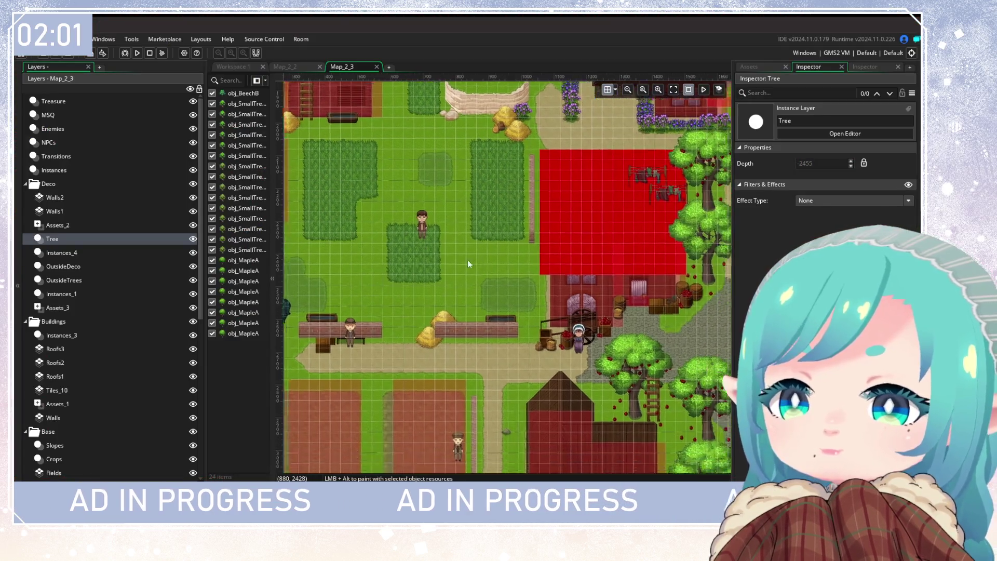
scroll(605, 291, right, 10)
scroll(419, 278, up, 3)
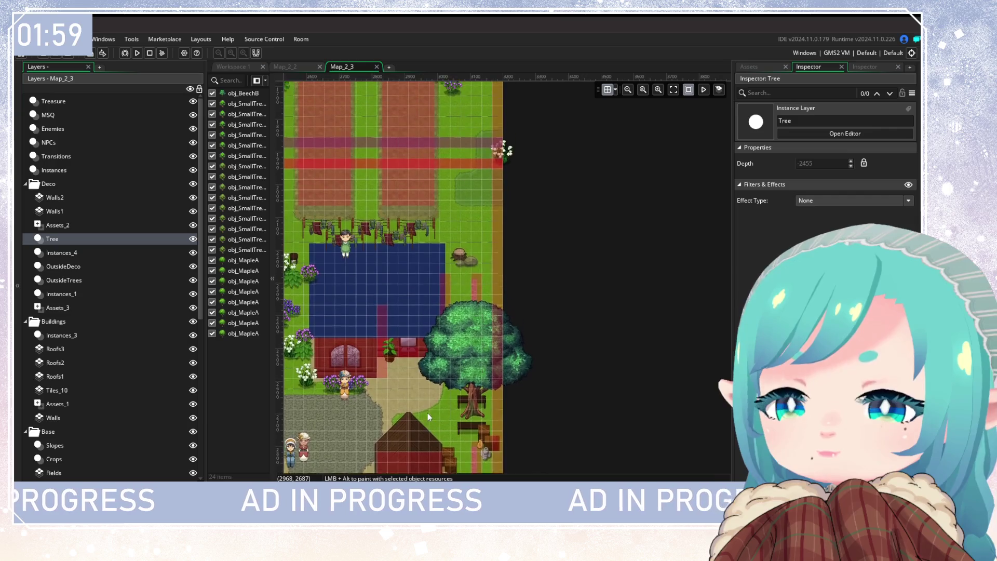
scroll(387, 280, down, 5)
scroll(456, 373, up, 2)
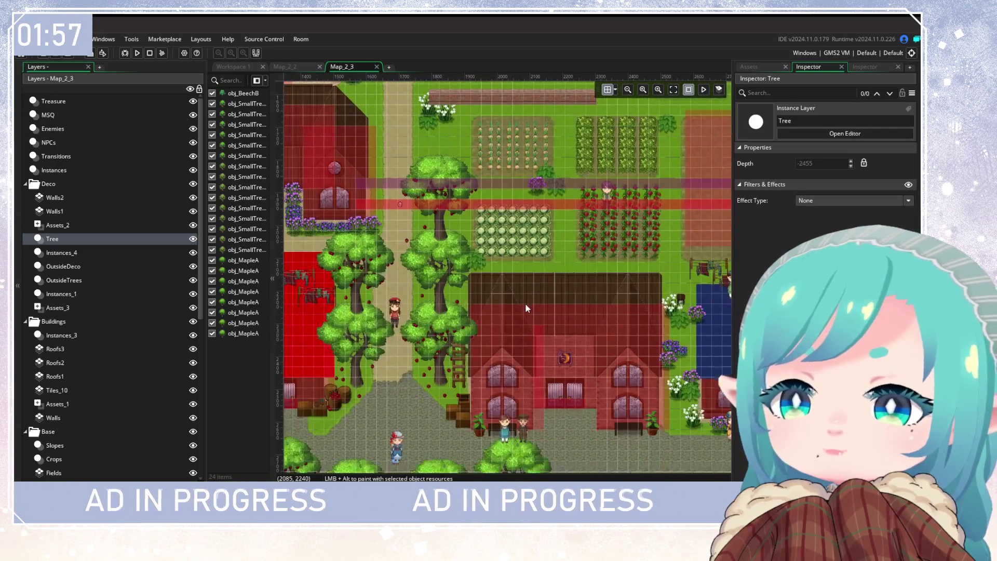
scroll(569, 369, up, 2)
scroll(525, 385, up, 5)
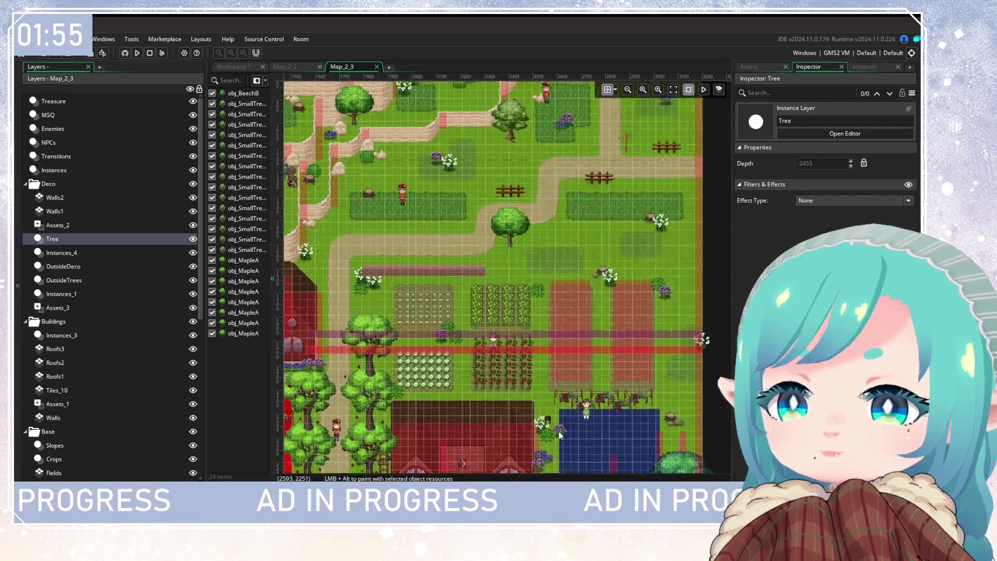
scroll(522, 380, up, 5)
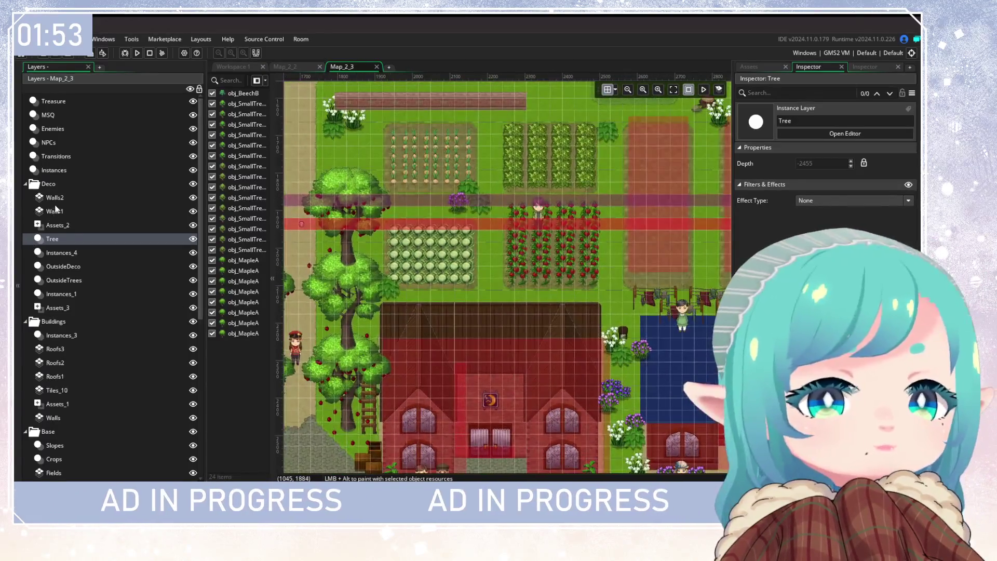
scroll(429, 83, up, 5)
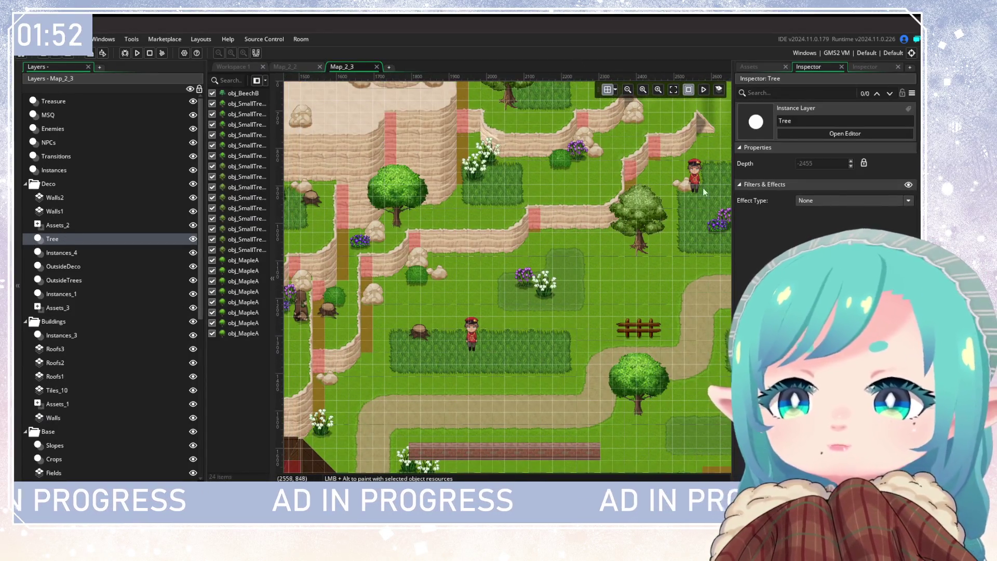
scroll(469, 440, up, 3)
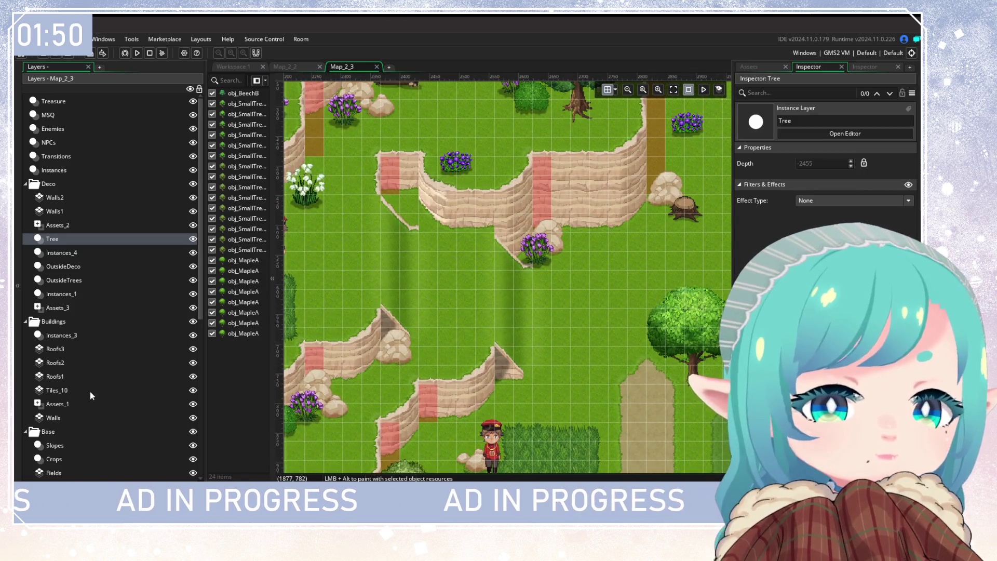
scroll(89, 393, down, 2)
Inspect the Map_2_3 layers, comparing Assets_2's depth of -2555 with Tree's.
click(85, 280)
click(89, 238)
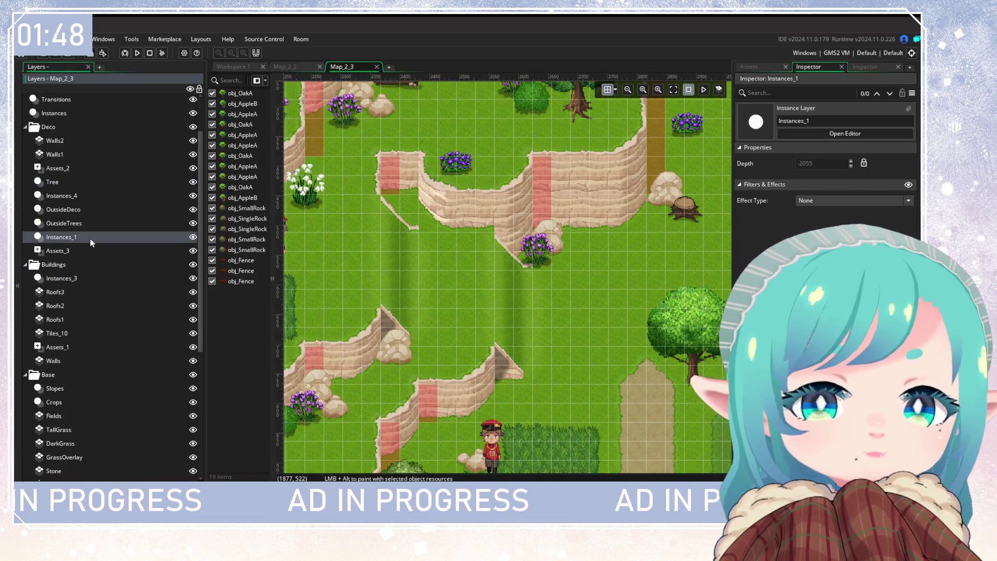
scroll(166, 291, down, 3)
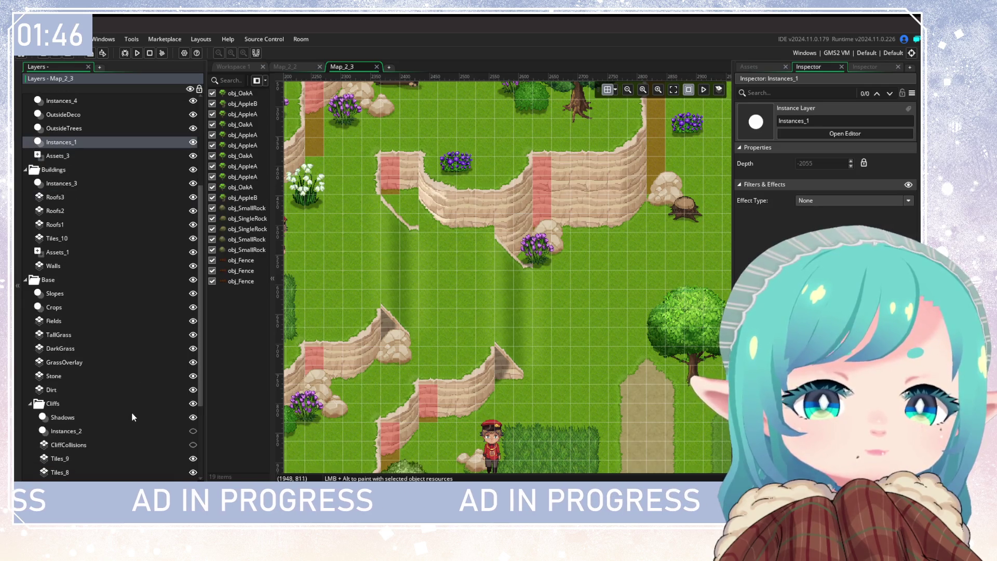
click(136, 294)
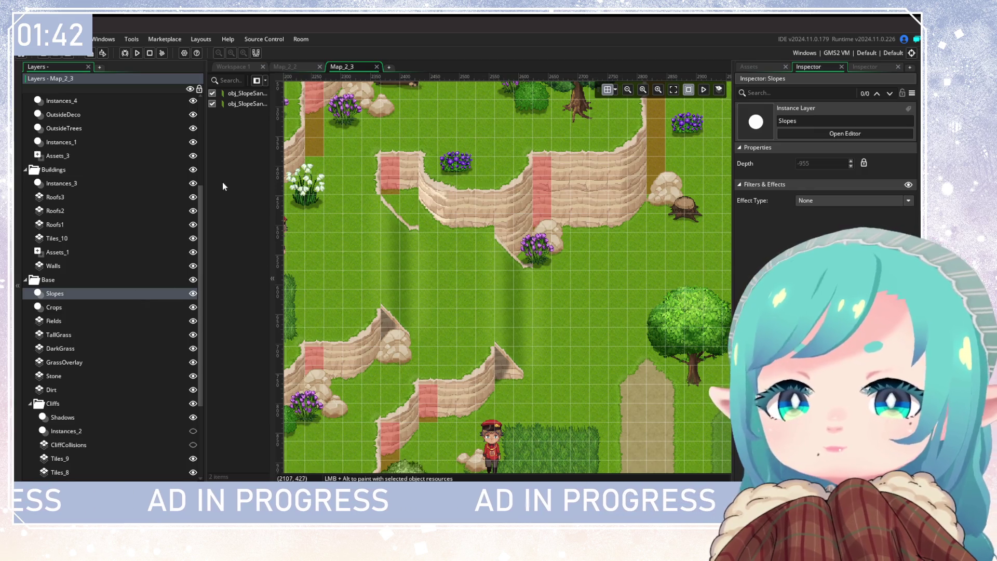
scroll(101, 188, up, 5)
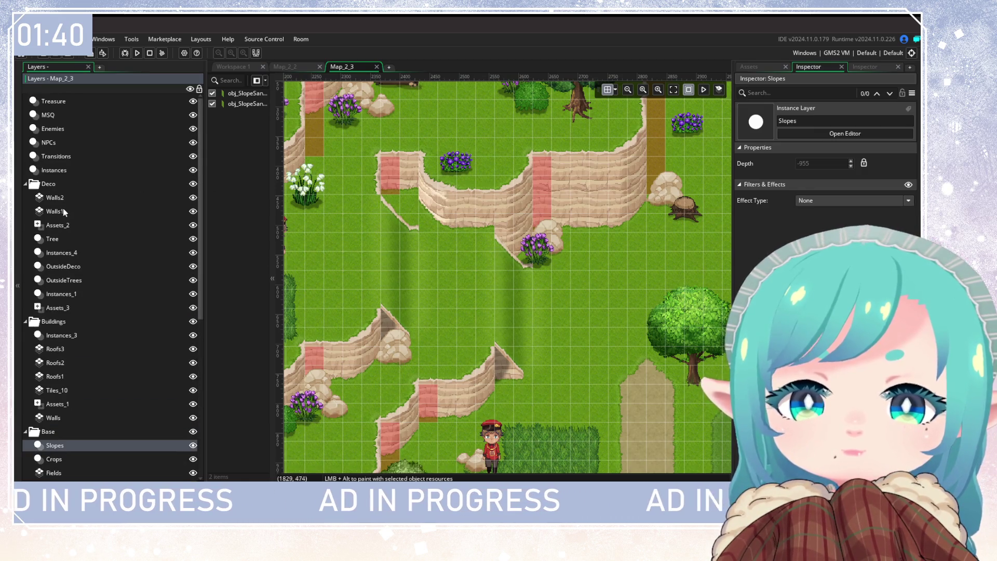
click(62, 199)
click(68, 229)
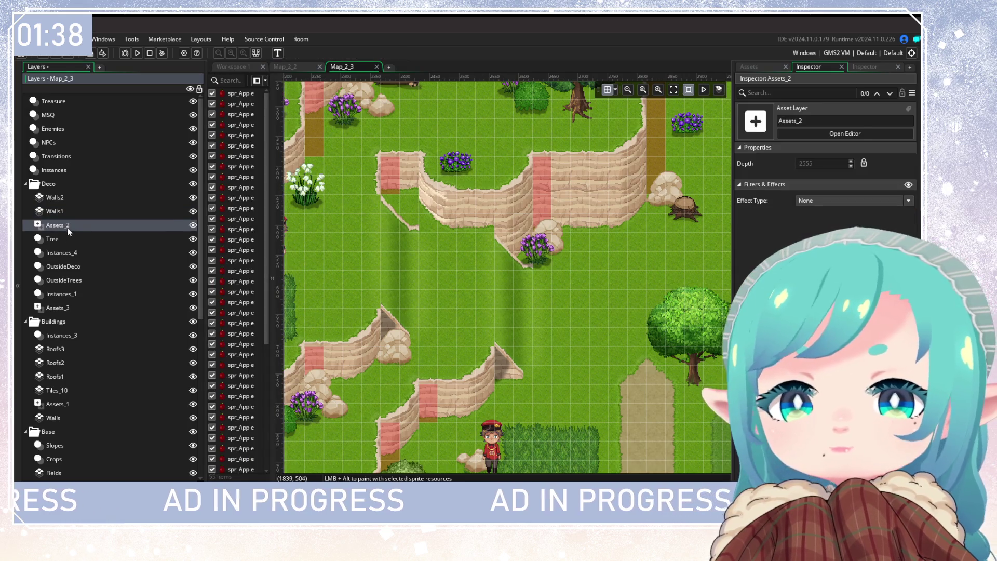
click(65, 240)
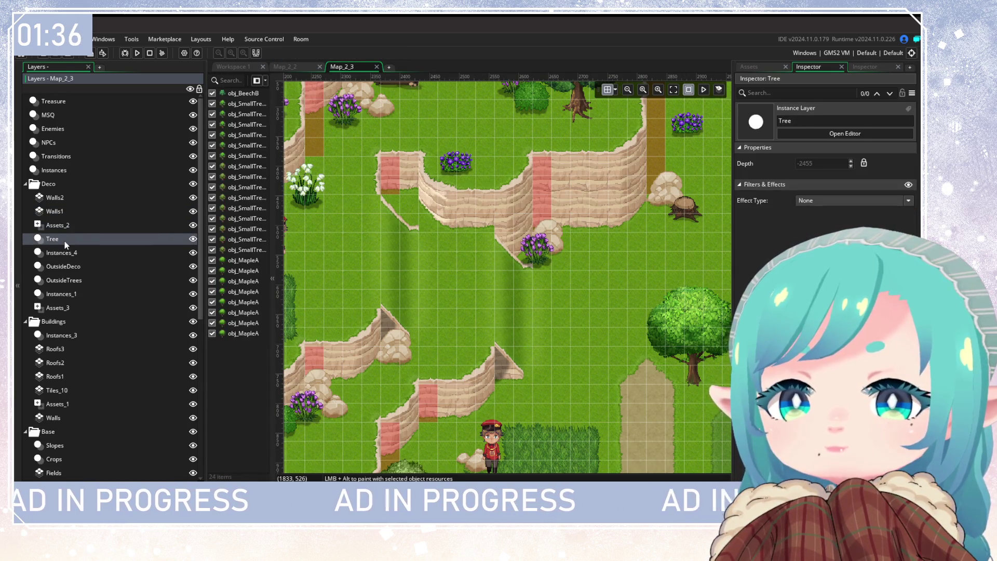
Change the Assets_2 layer depth to 0 and reselect it to verify.
click(83, 225)
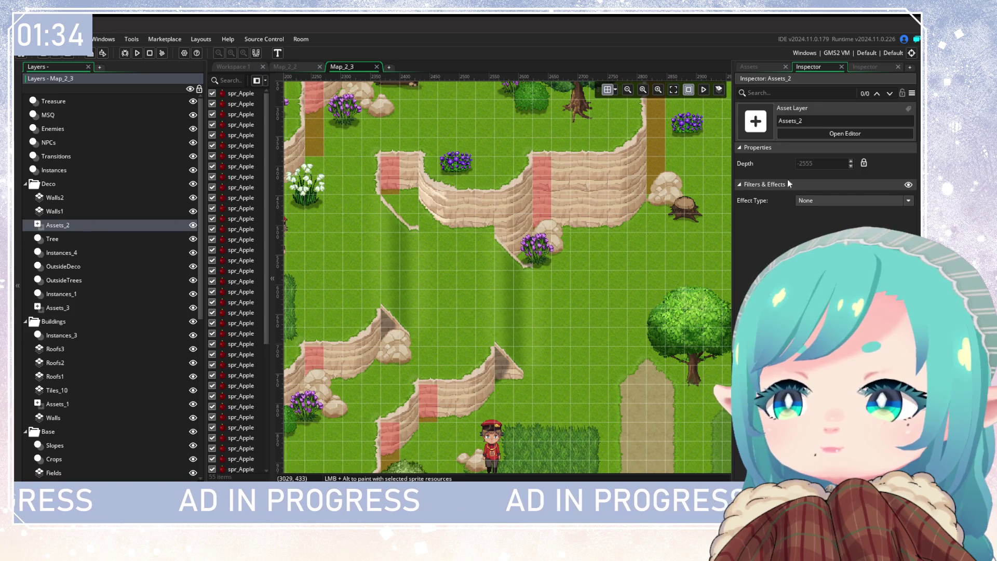
click(862, 163)
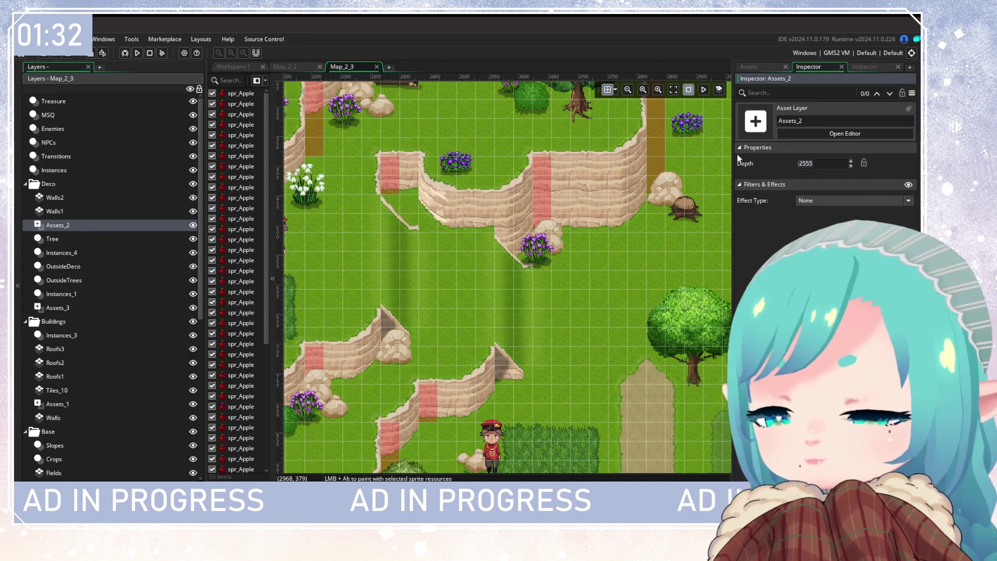
text(0)
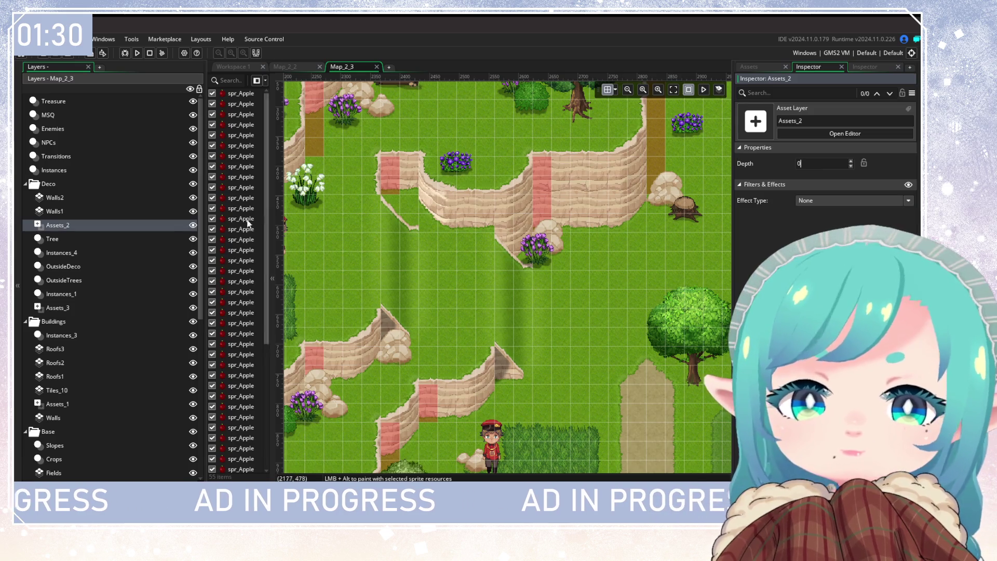
click(137, 211)
click(137, 225)
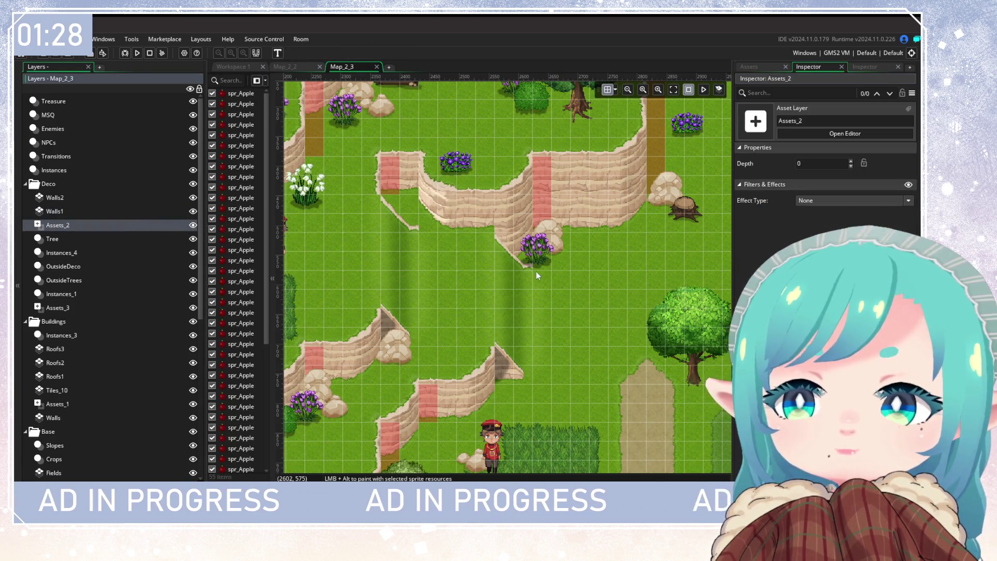
Pan around the Map_2_3 room to review the updated layout.
scroll(530, 267, down, 4)
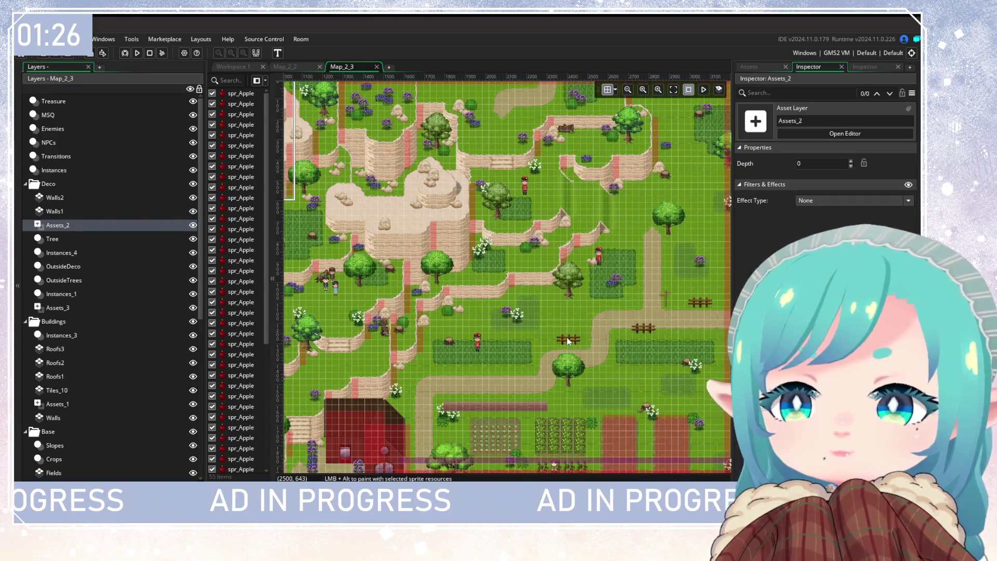
scroll(625, 294, down, 5)
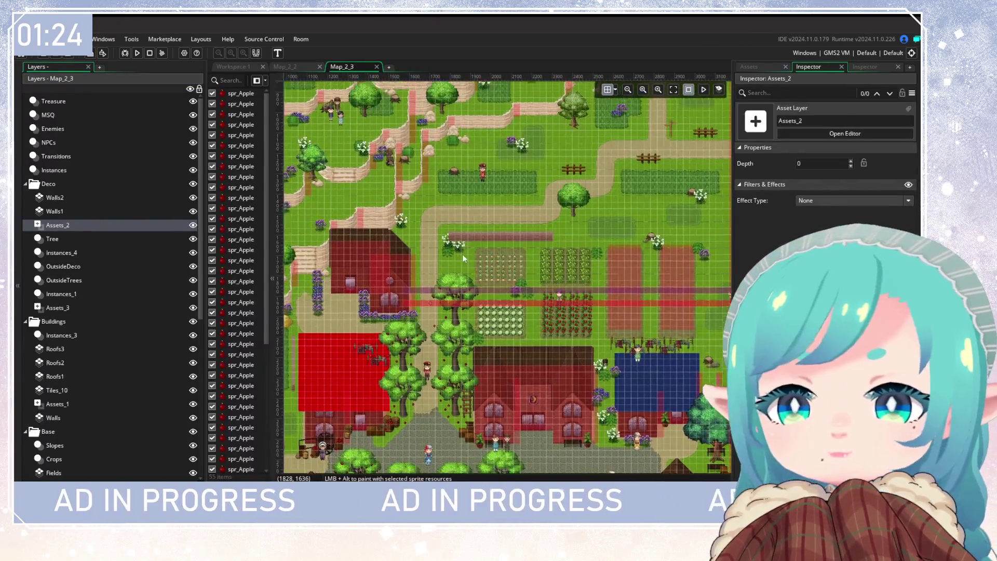
scroll(458, 251, up, 5)
scroll(395, 270, down, 5)
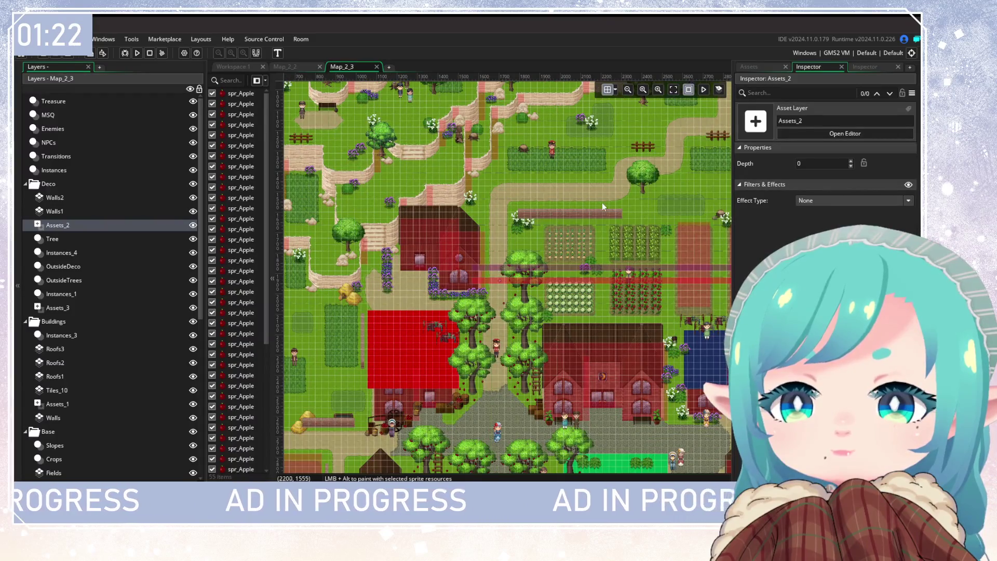
scroll(603, 202, up, 5)
scroll(632, 181, up, 2)
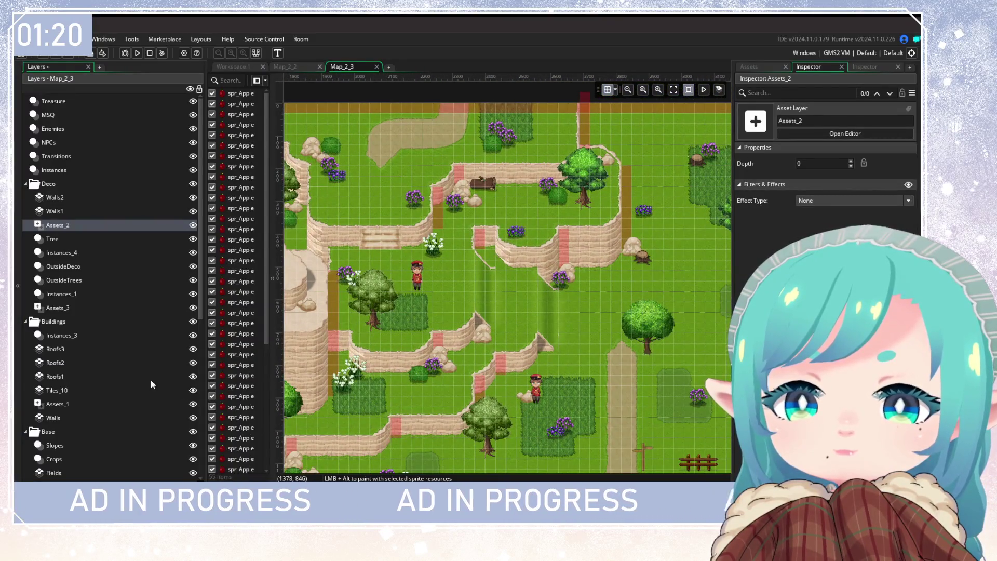
scroll(154, 336, down, 1)
scroll(153, 322, up, 1)
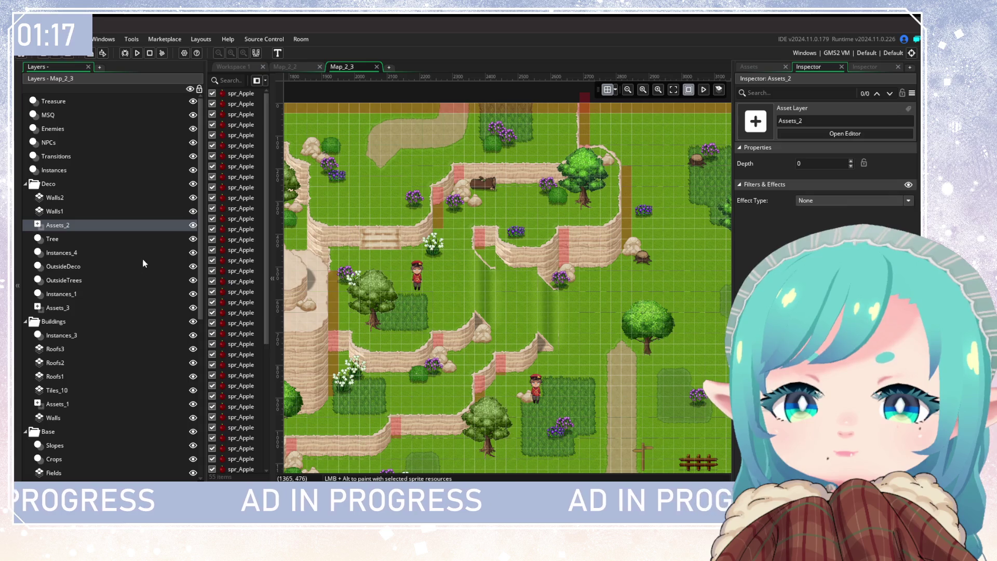
Check the Instances_3 and TallGrass layers, then build and run the game.
click(96, 337)
scroll(88, 347, down, 5)
scroll(89, 347, down, 5)
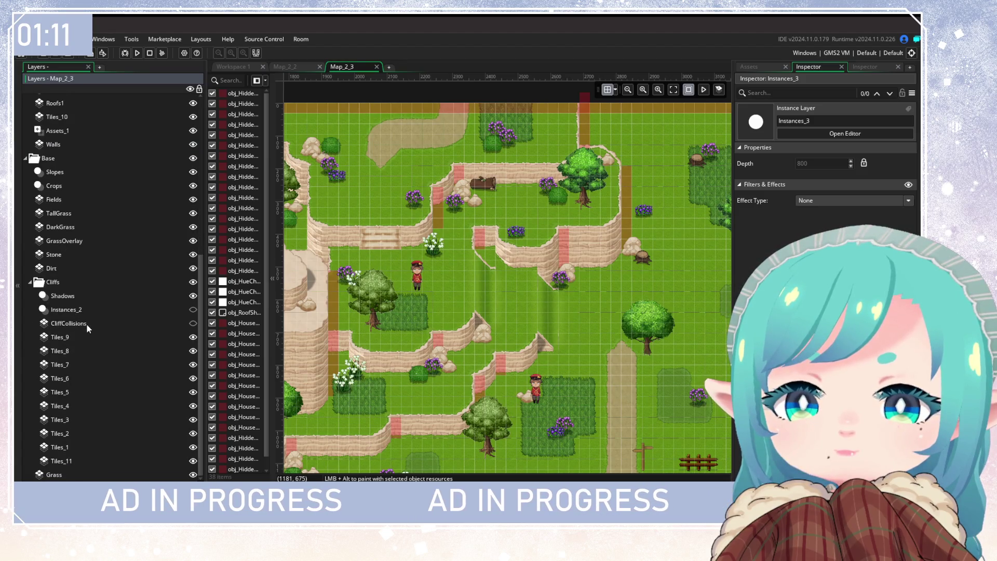
click(87, 215)
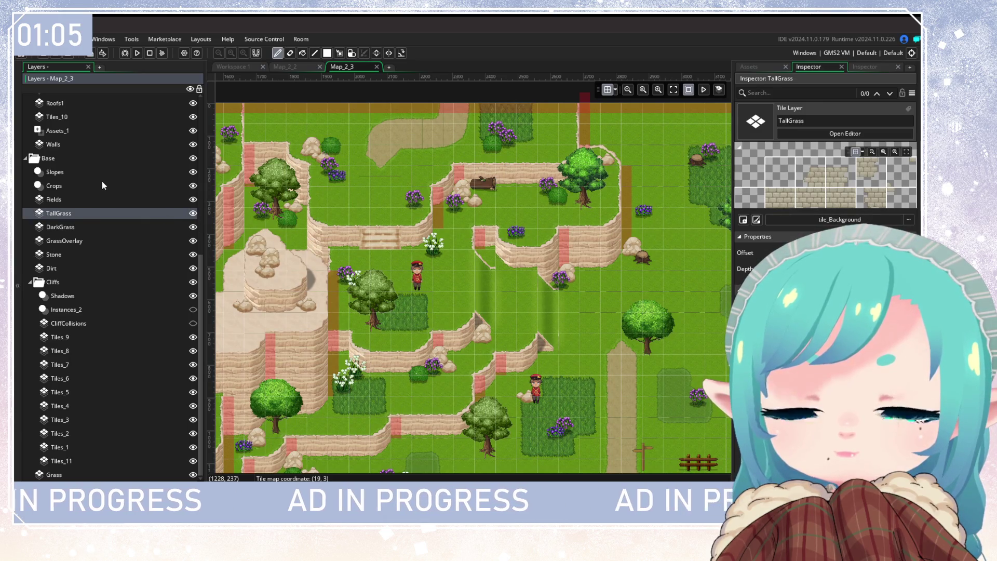
click(136, 53)
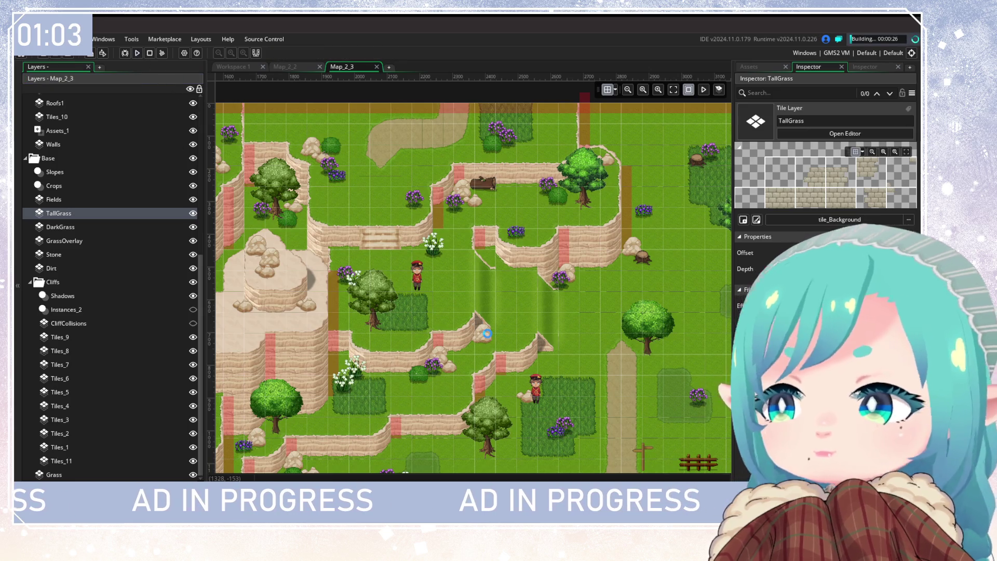
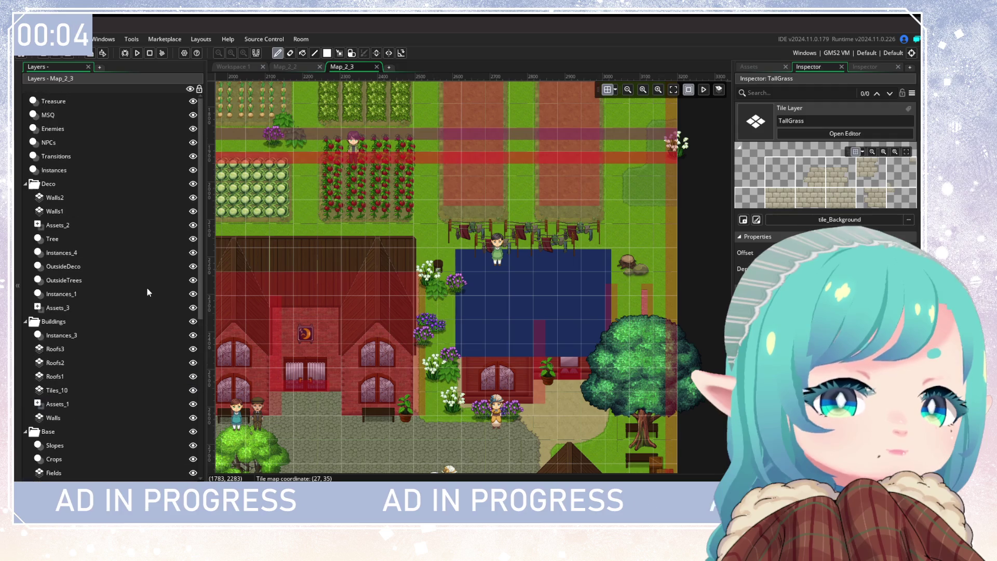
Check the OutsideDeco layer, then clear the Asset Browser search and open its filter options.
click(64, 266)
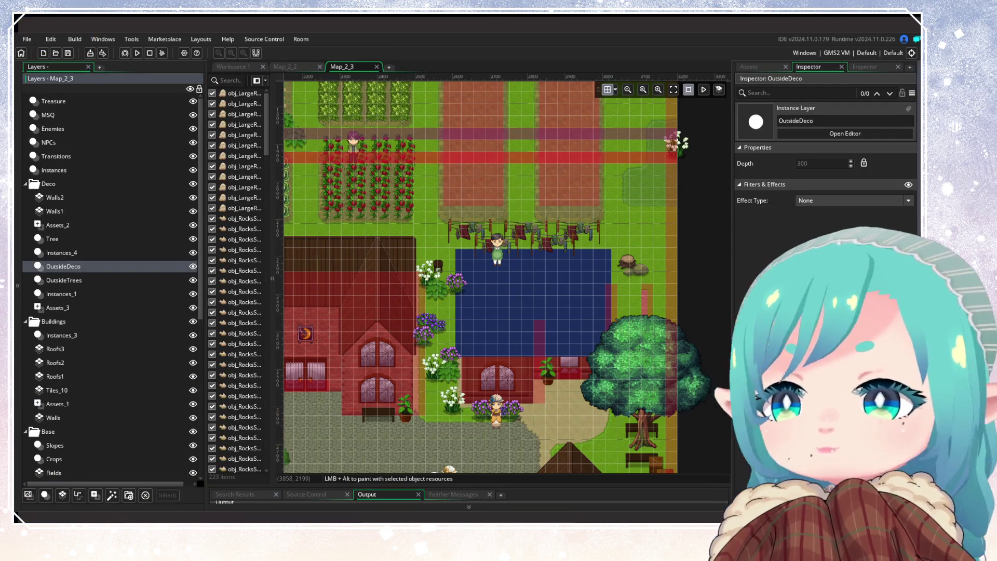
click(749, 68)
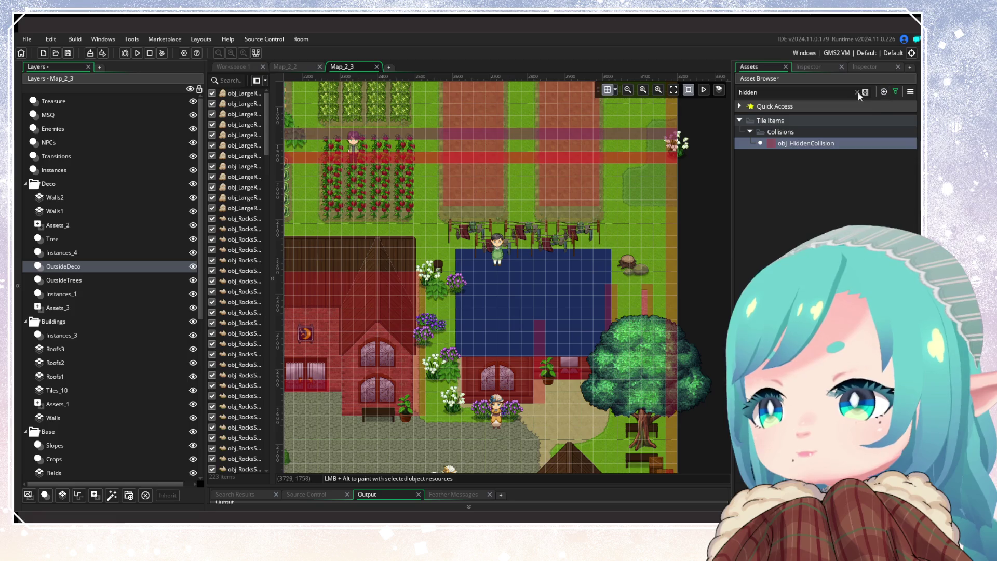
click(857, 92)
click(896, 92)
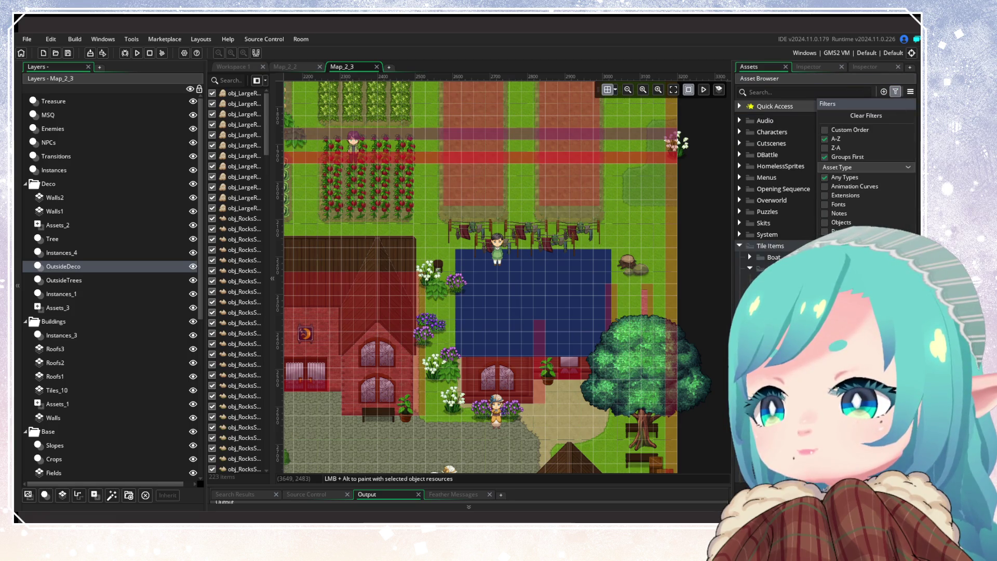
scroll(568, 282, down, 10)
scroll(568, 283, left, 15)
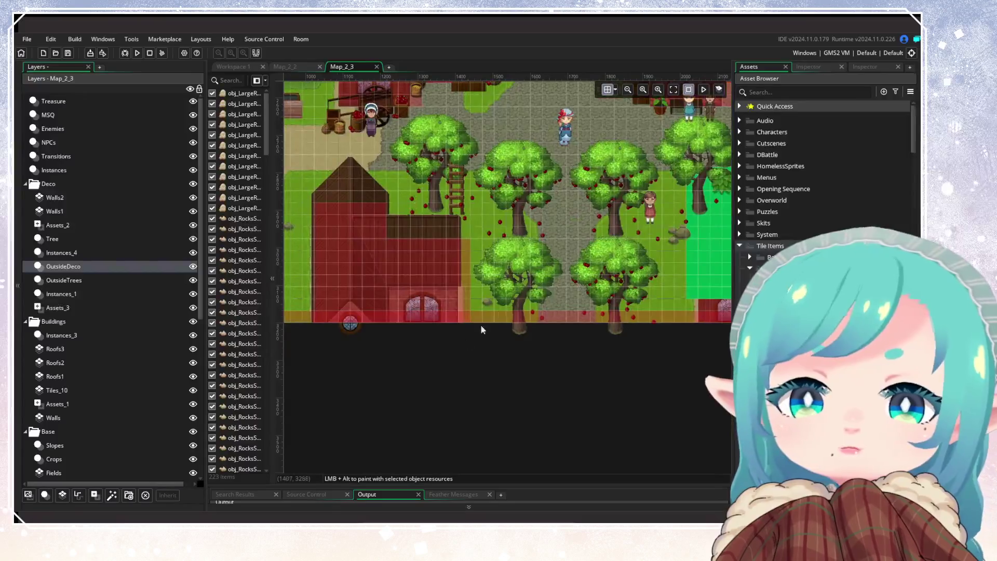
scroll(491, 285, left, 10)
scroll(500, 280, up, 3)
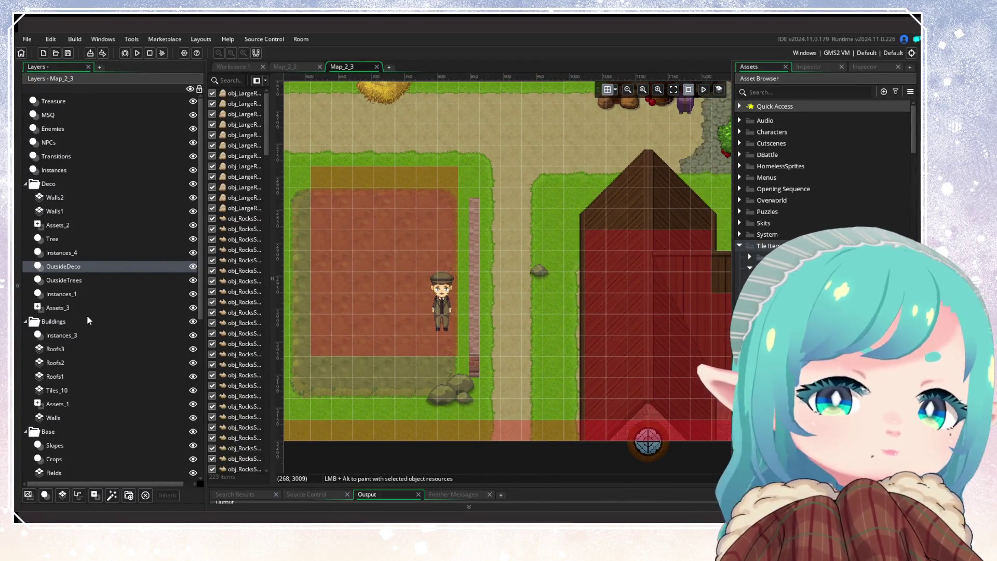
On Instances_3, place obj_HiddenCollision at the fence top and stretch it down the whole fence.
click(77, 337)
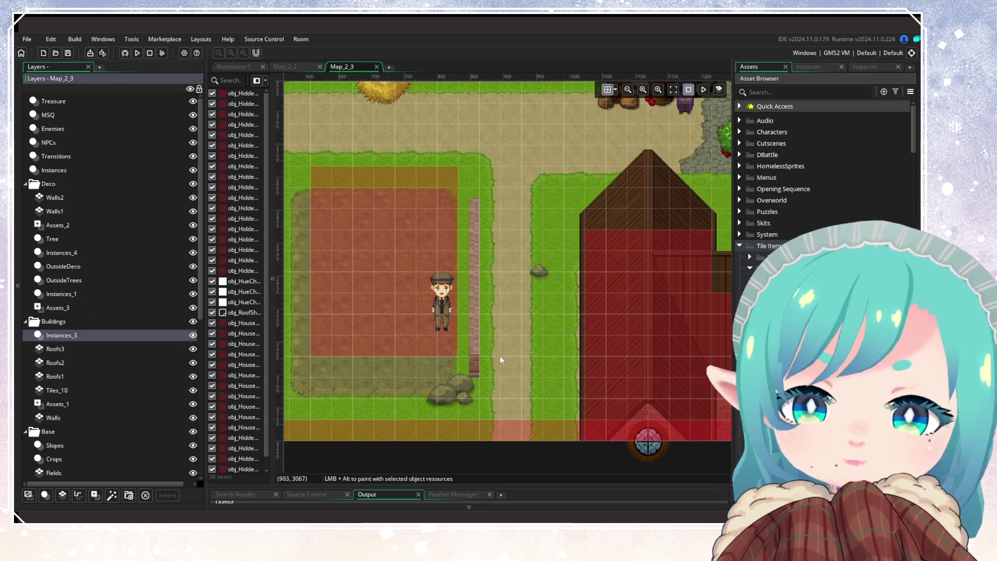
click(472, 200)
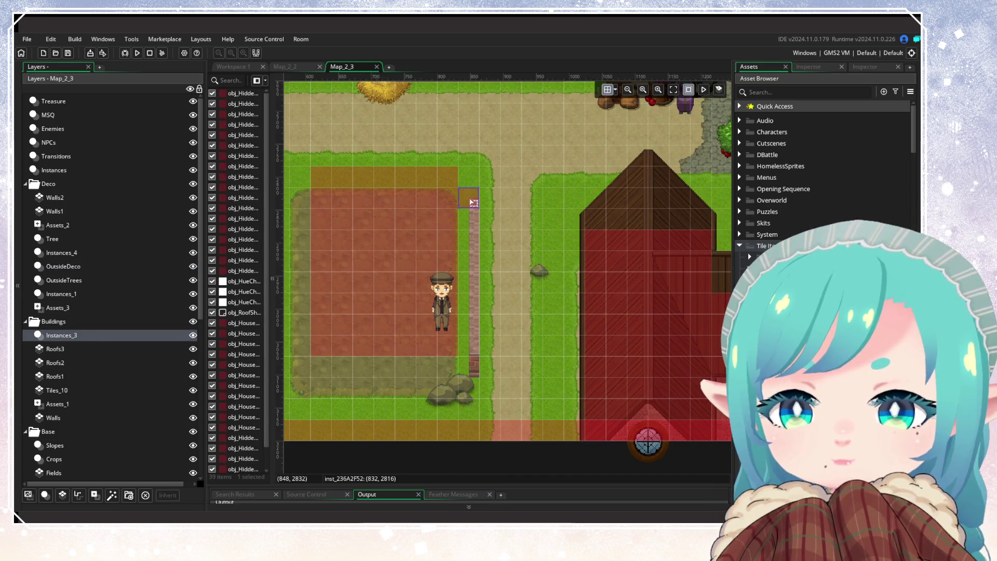
drag(469, 209, 469, 377)
click(505, 357)
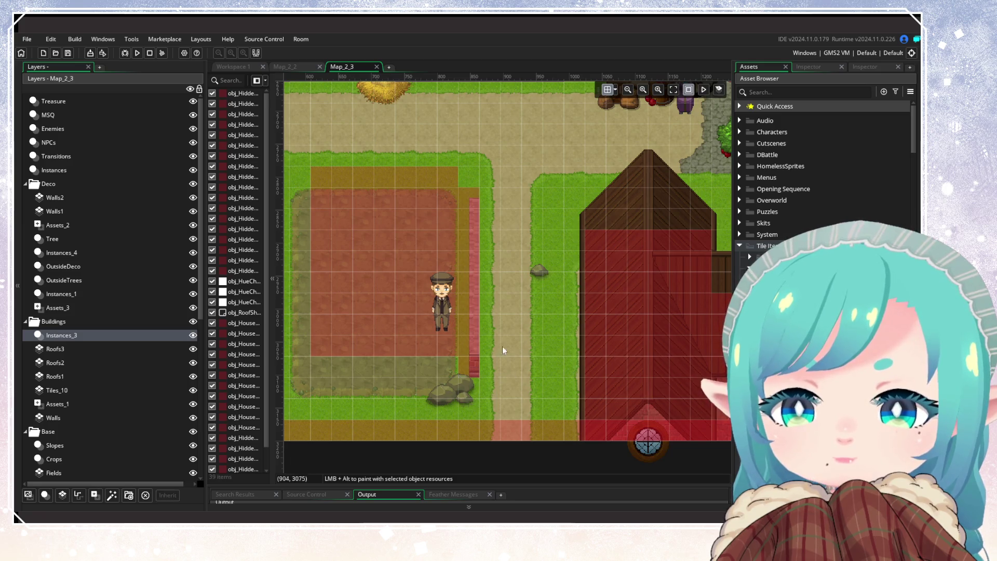
scroll(500, 291, down, 1)
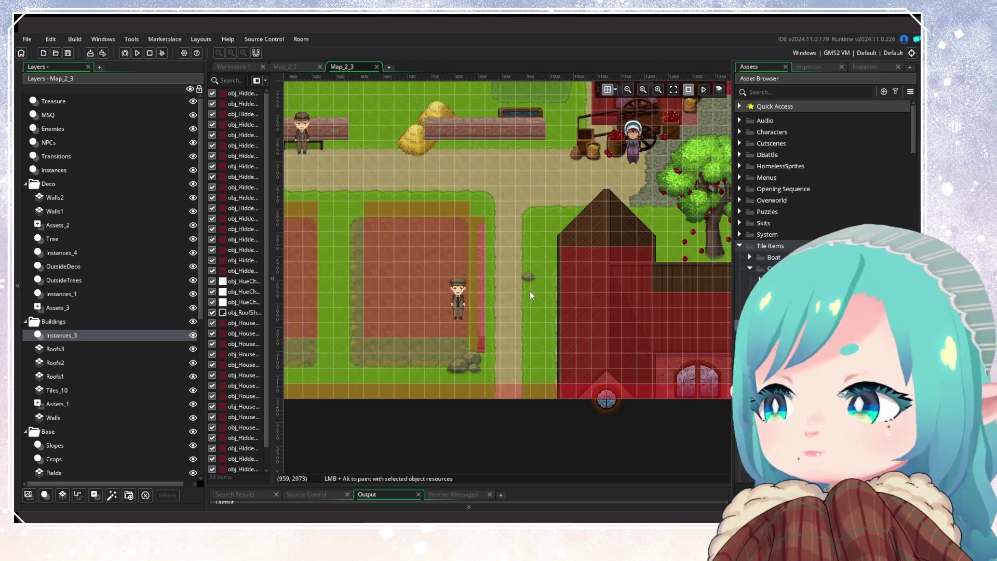
drag(565, 255, 359, 361)
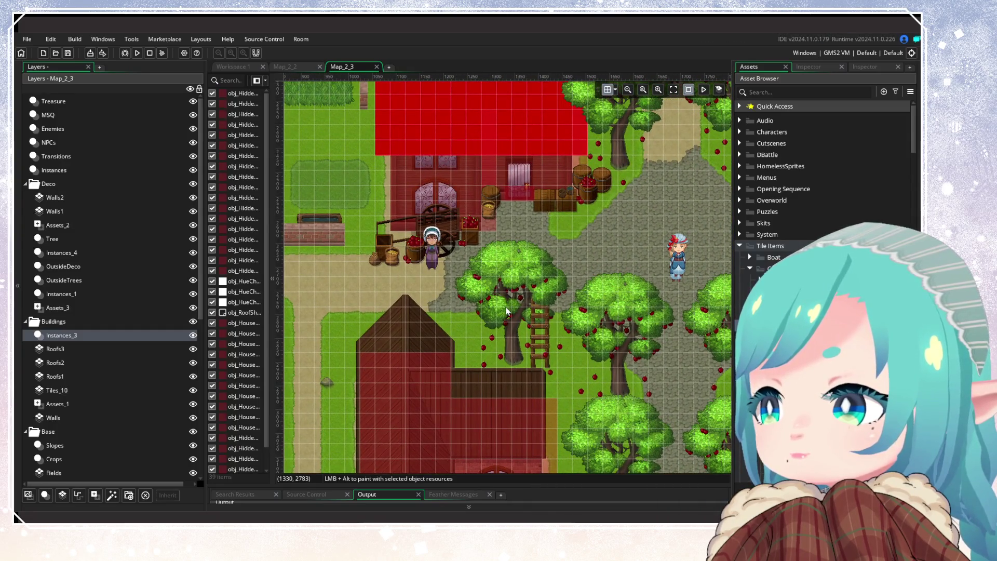
drag(506, 299, 307, 398)
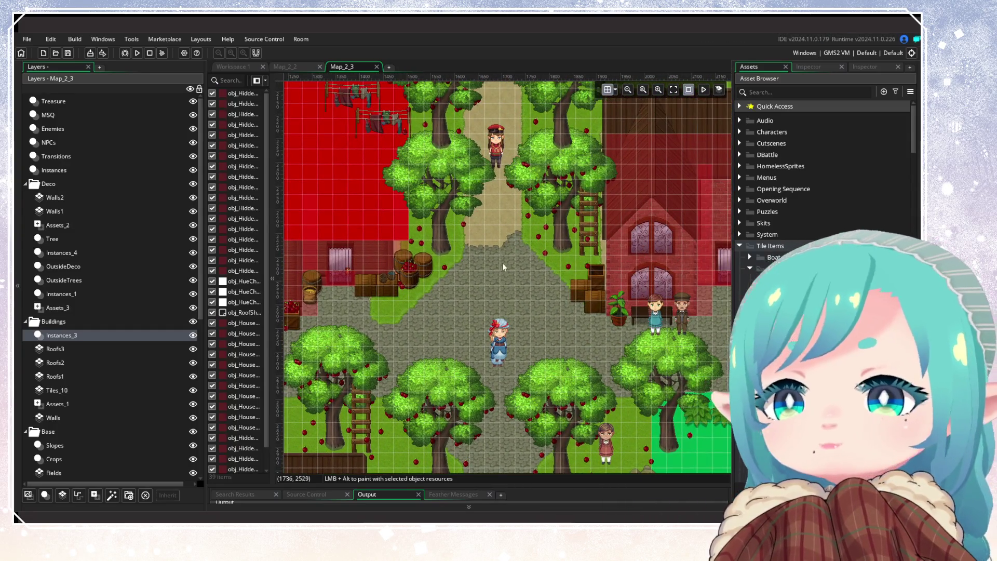
Run the game build and load save slot 1 from the File Load Menu.
click(138, 55)
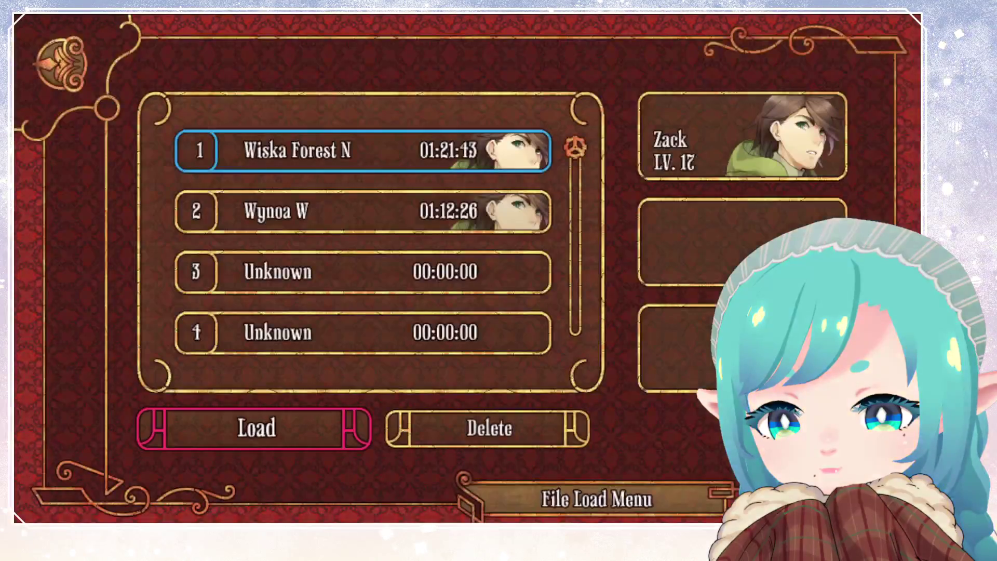
key(Return)
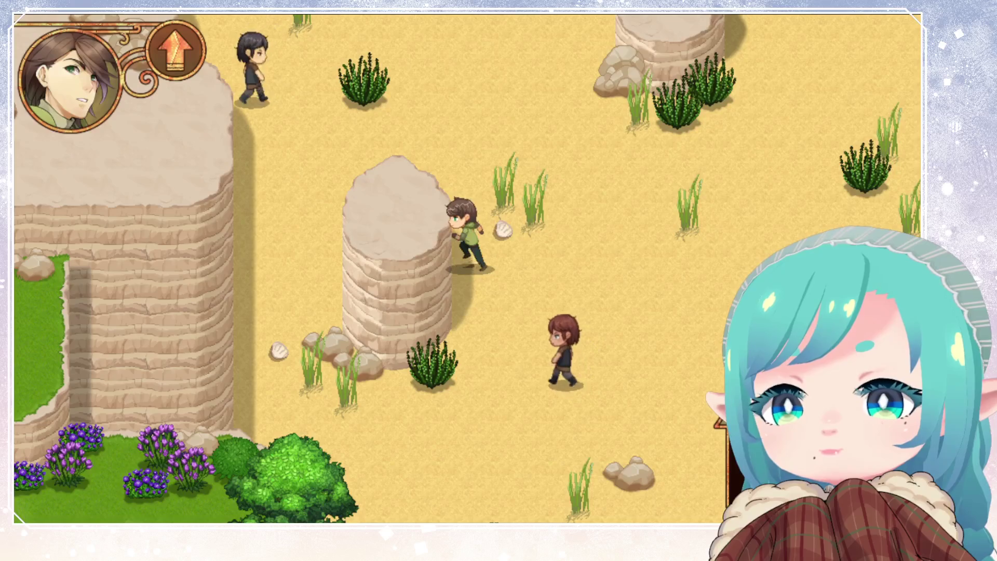
Walk the player across the sand, down to the fields, along the wall, then north toward the barn.
key(Right)
key(Down)
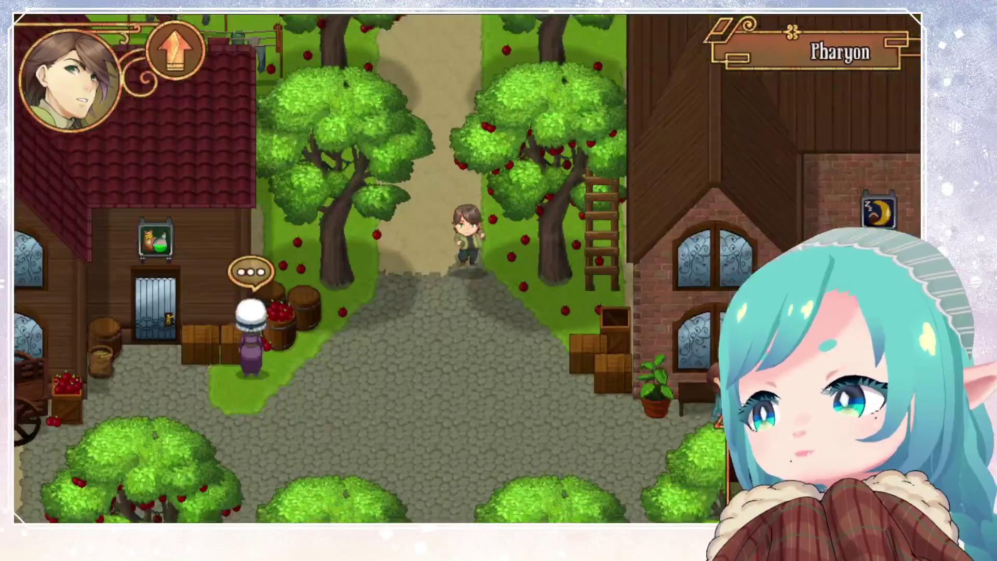
key(Down)
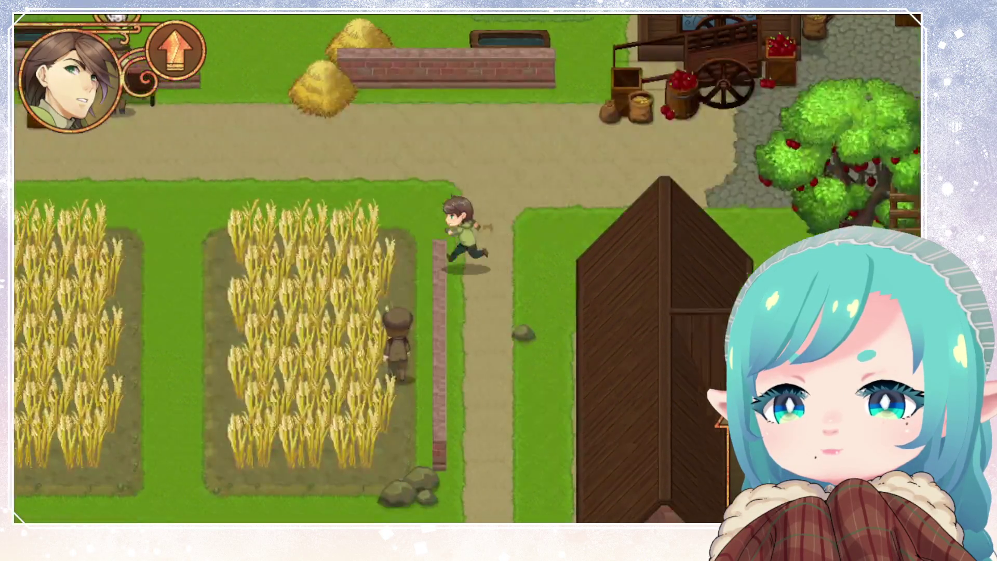
key(Down)
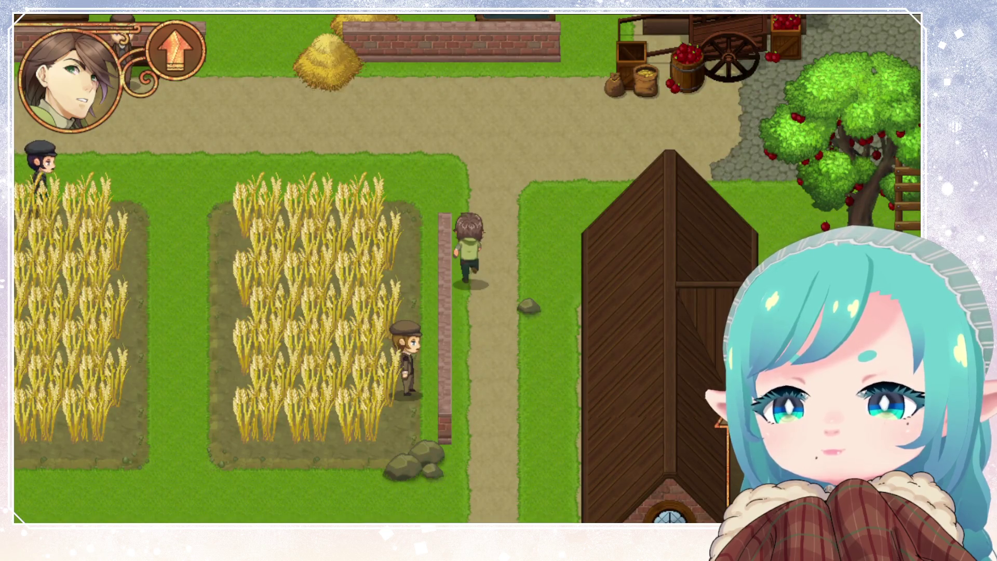
key(Up)
key(Right)
key(Left)
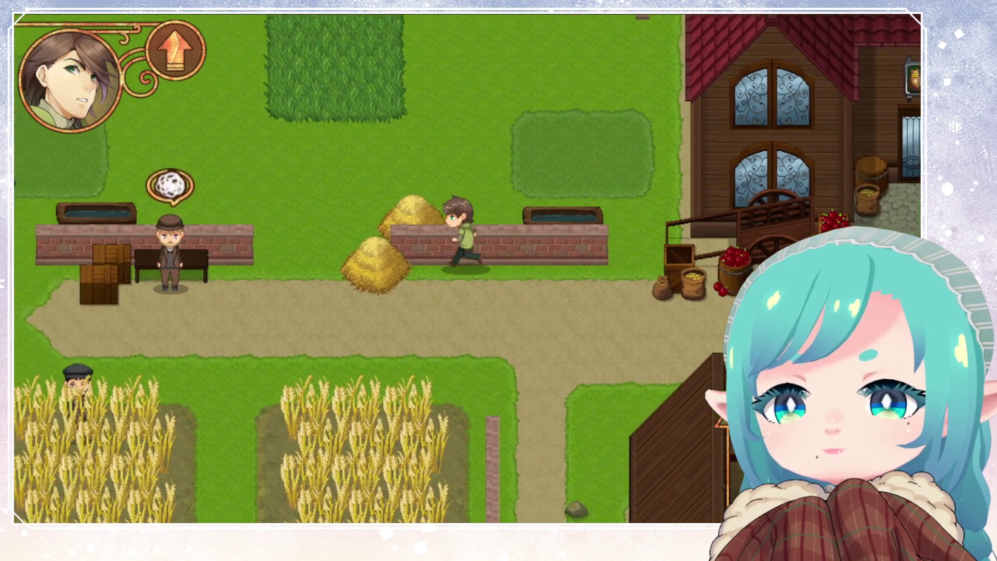
key(Down)
key(Left)
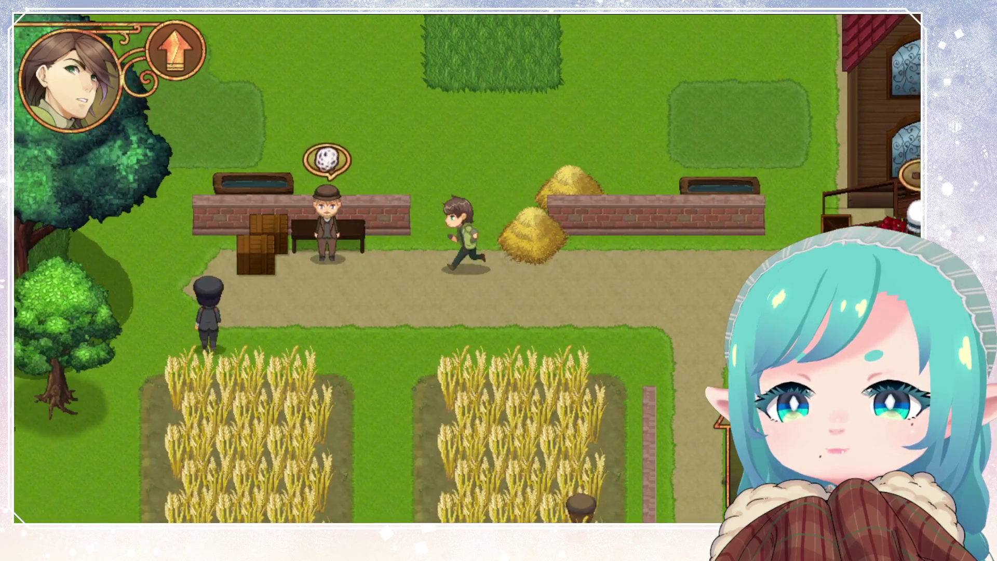
key(Up)
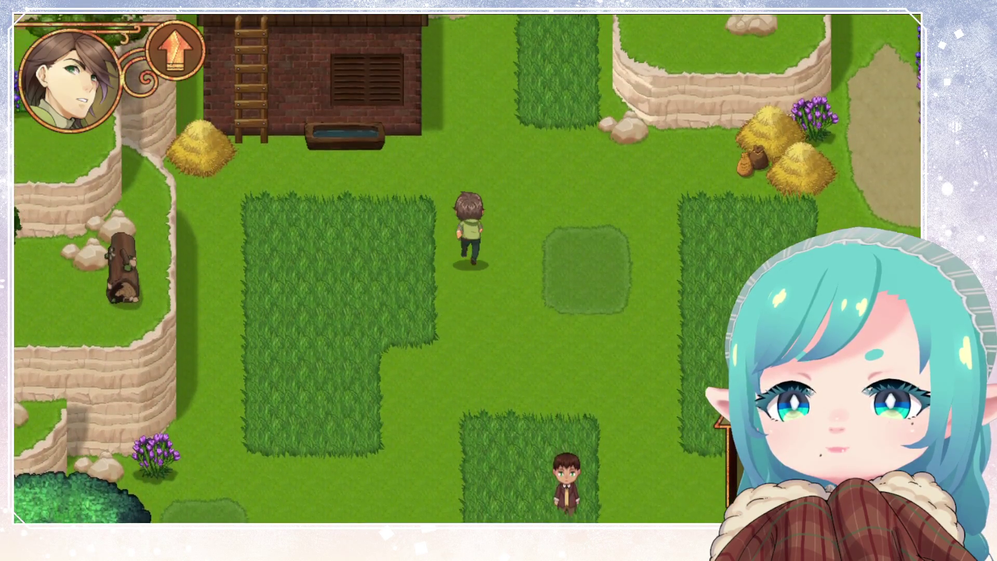
key(Up)
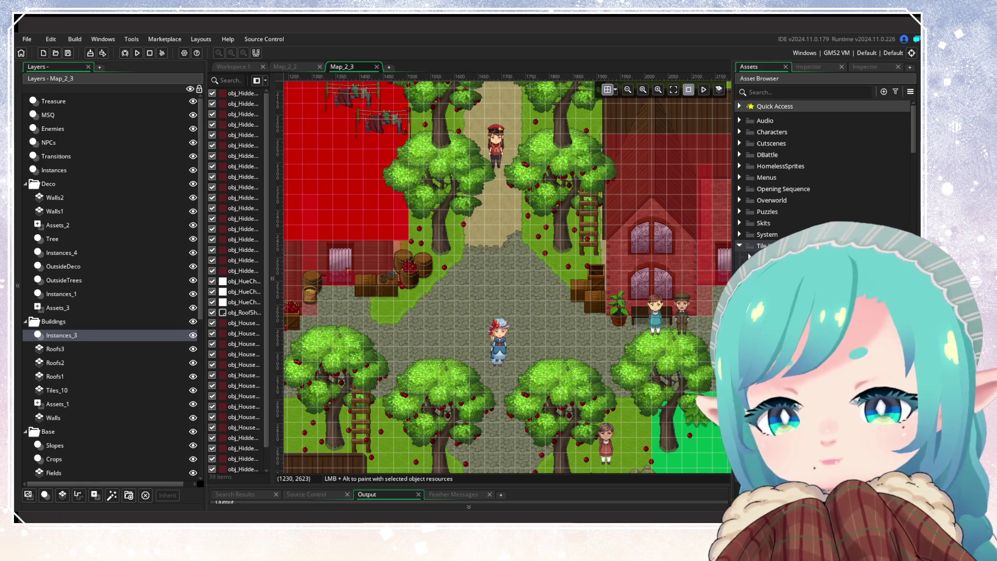
Make OutsideDeco the active layer and scroll the room to its east side.
key(Escape)
click(95, 229)
click(116, 240)
click(114, 253)
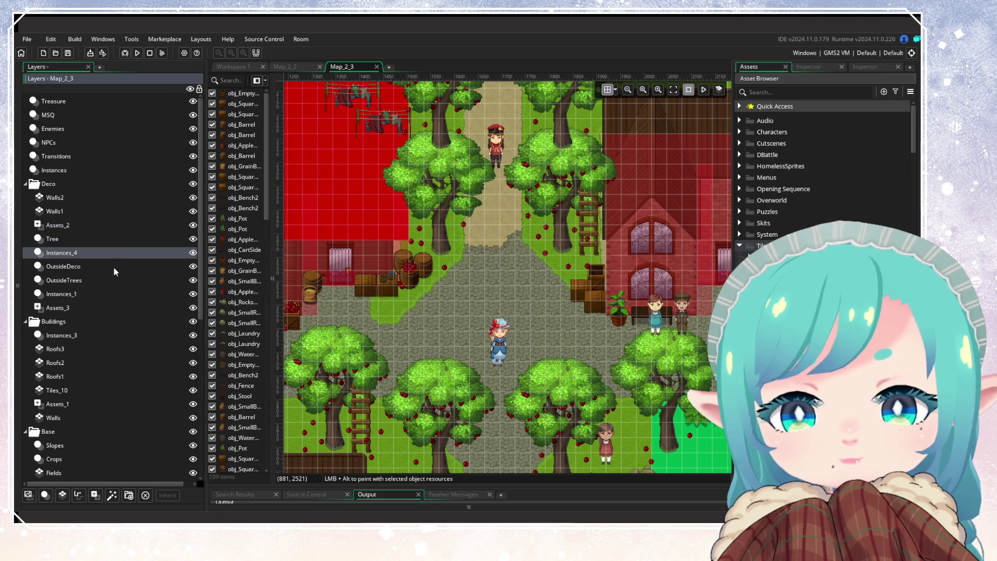
click(113, 267)
scroll(429, 292, right, 10)
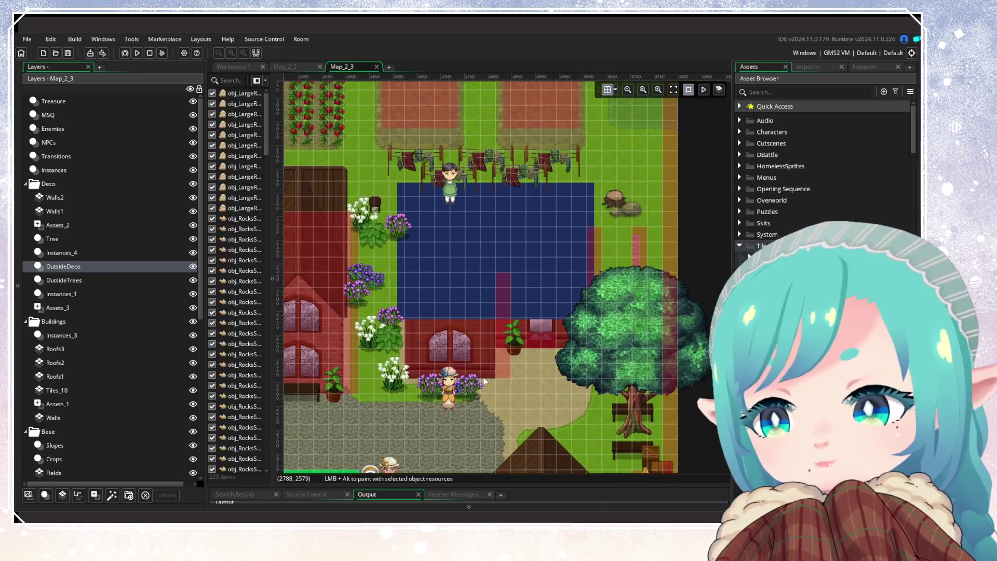
Filter the Asset Browser to show the General outside object assets, collapsing Animals.
click(895, 92)
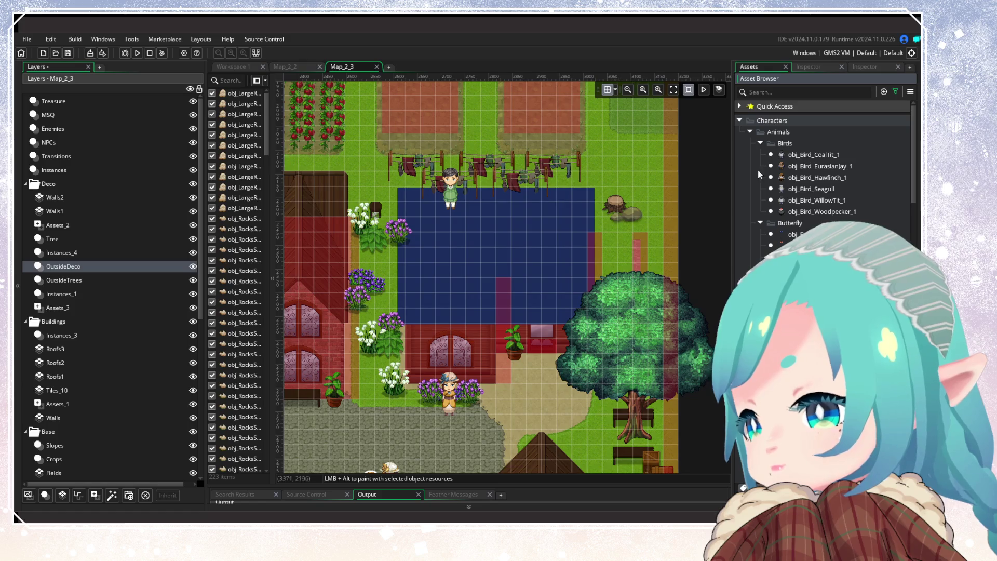
click(760, 144)
click(750, 133)
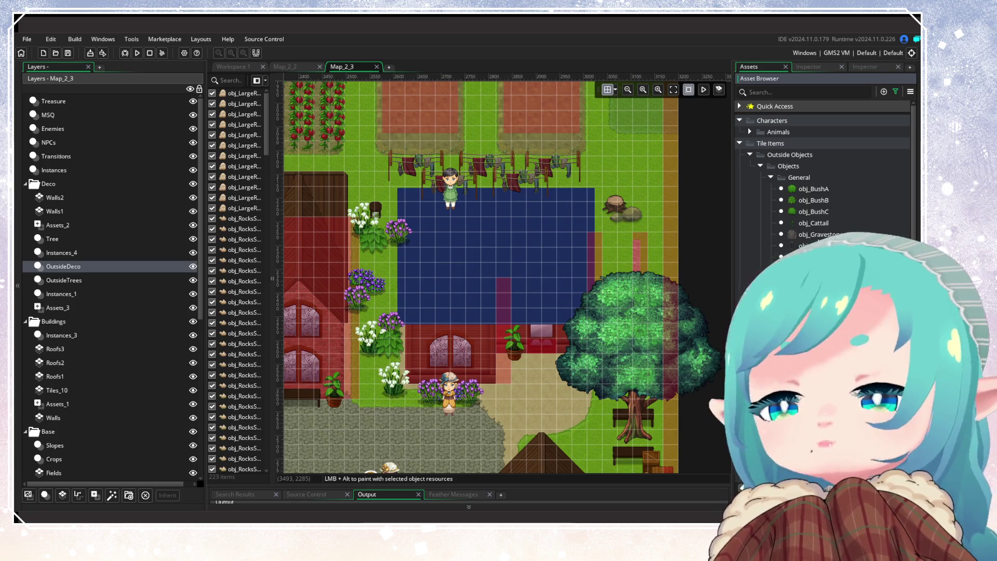
scroll(818, 243, down, 5)
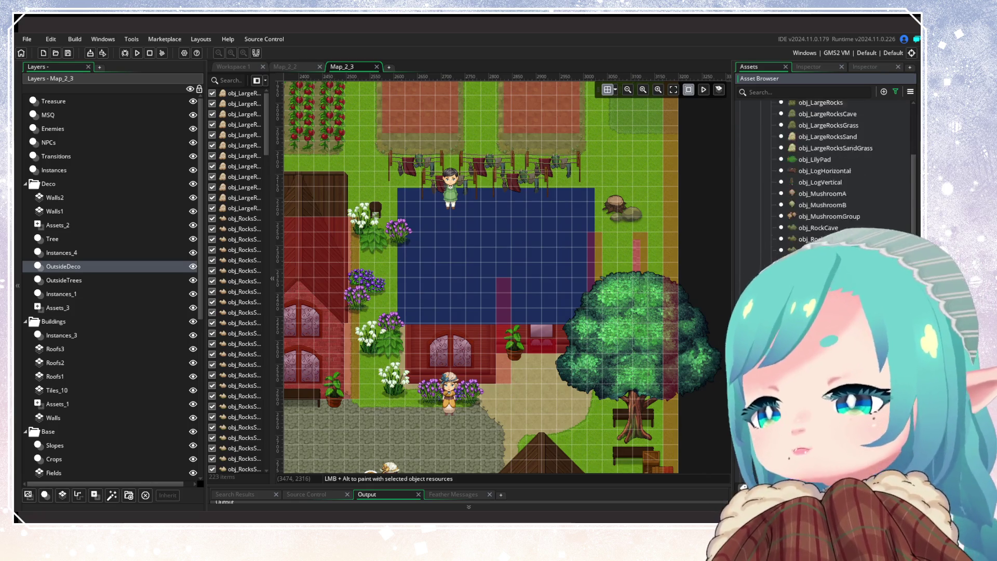
Place purple flowers and two white lilies beside the big tree, deleting one misplaced flower.
scroll(818, 243, down, 5)
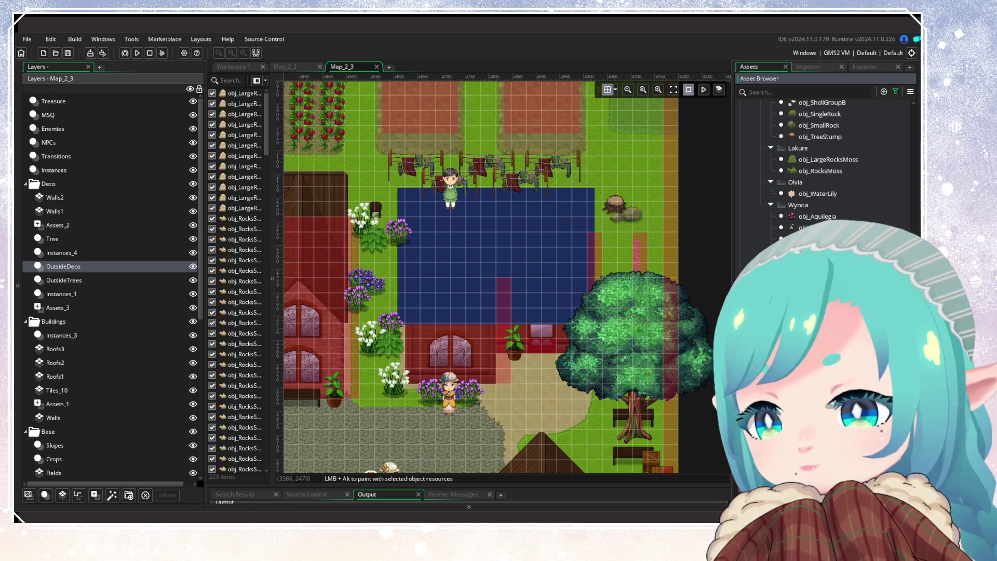
drag(818, 216, 621, 260)
alt+click(605, 252)
alt+click(621, 292)
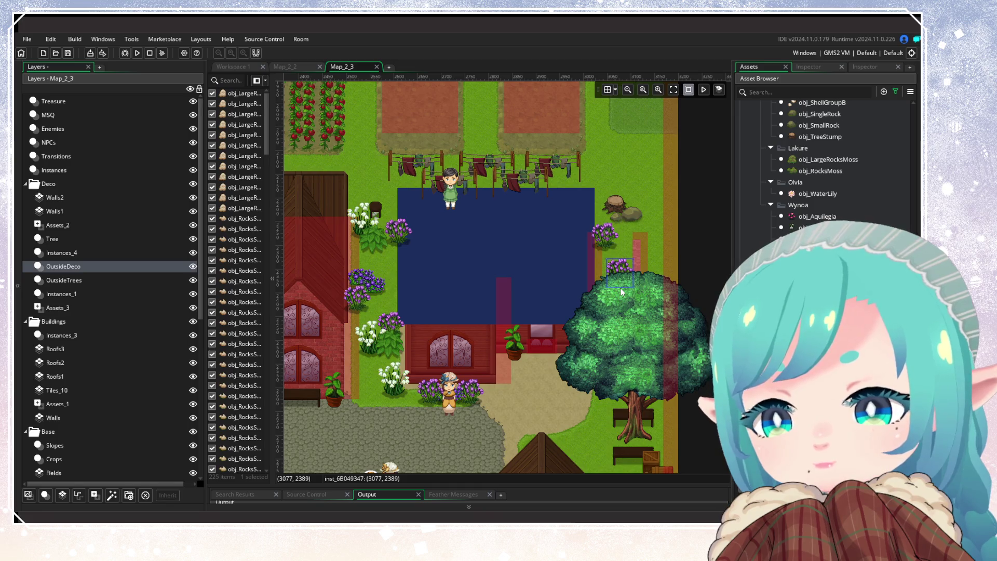
key(Delete)
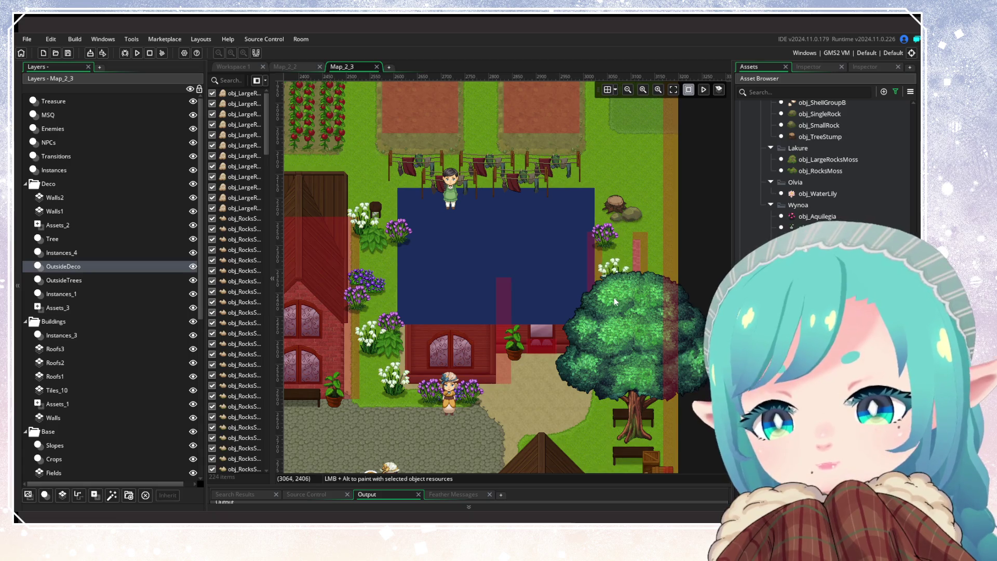
alt+click(615, 294)
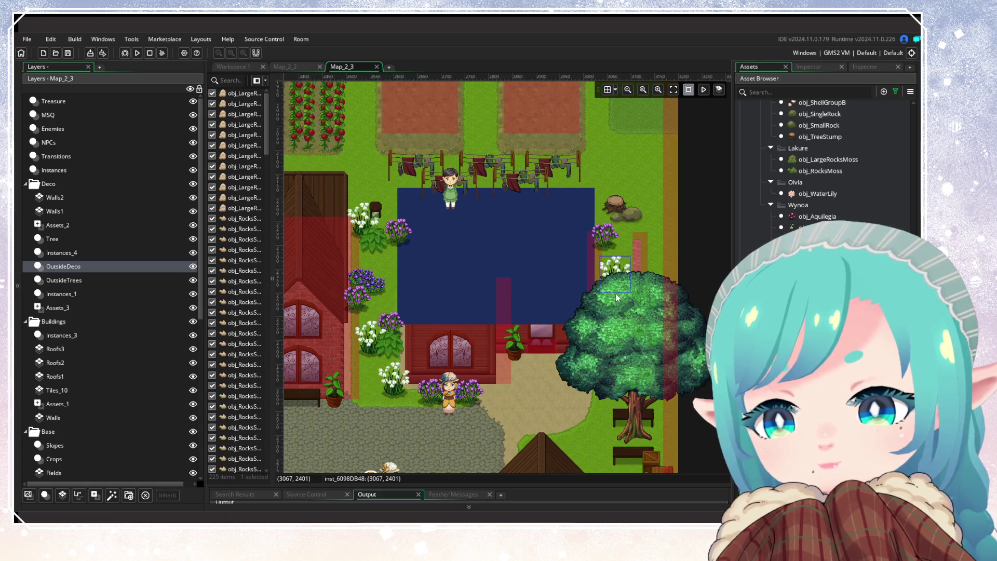
alt+click(603, 408)
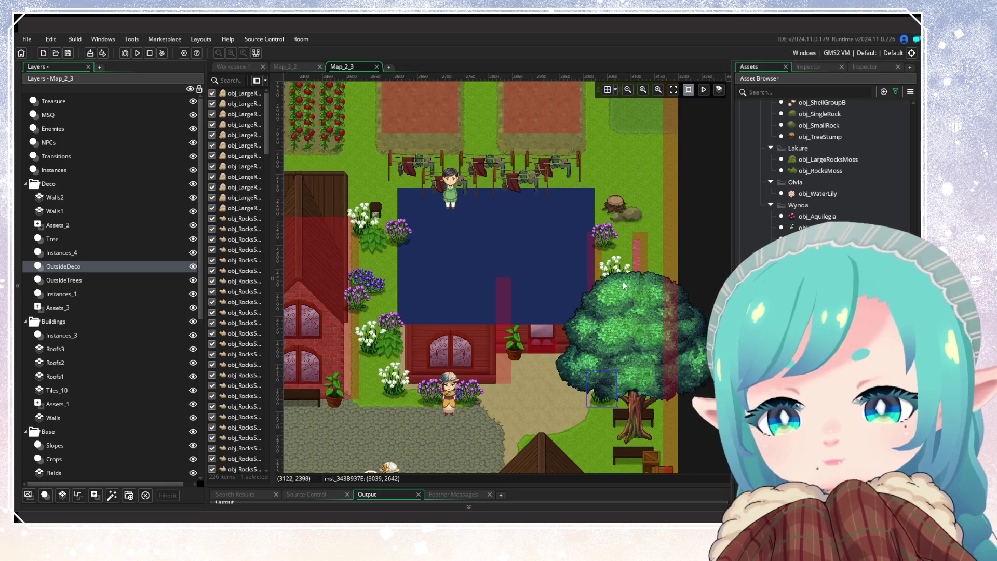
Add a white lily above the farmhouse roof and three purple flowers beside the farmhouse.
scroll(566, 309, up, 3)
scroll(566, 309, left, 5)
alt+click(535, 326)
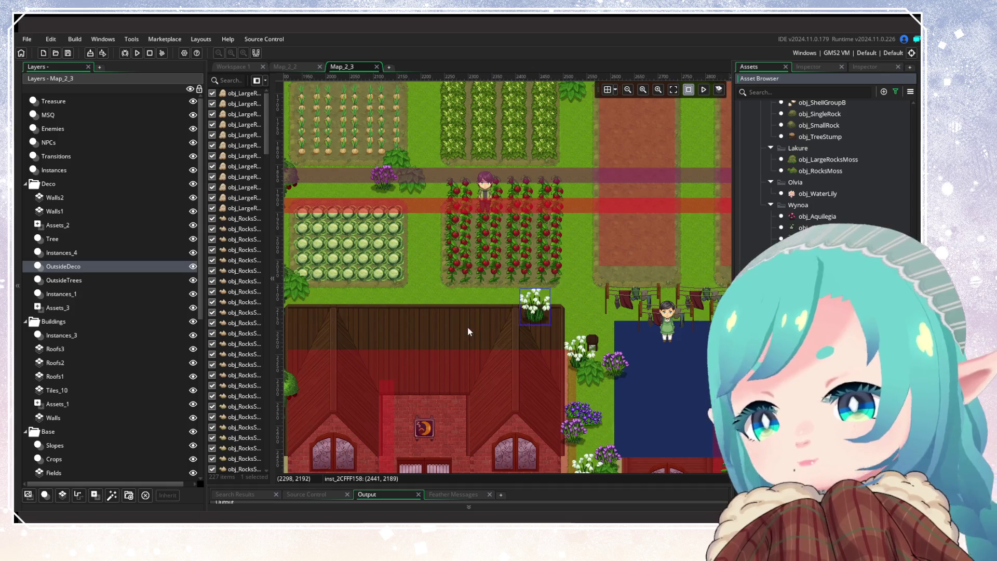
scroll(540, 285, left, 3)
scroll(540, 285, down, 1)
alt+click(462, 270)
alt+click(477, 286)
scroll(518, 324, right, 3)
scroll(518, 324, up, 1)
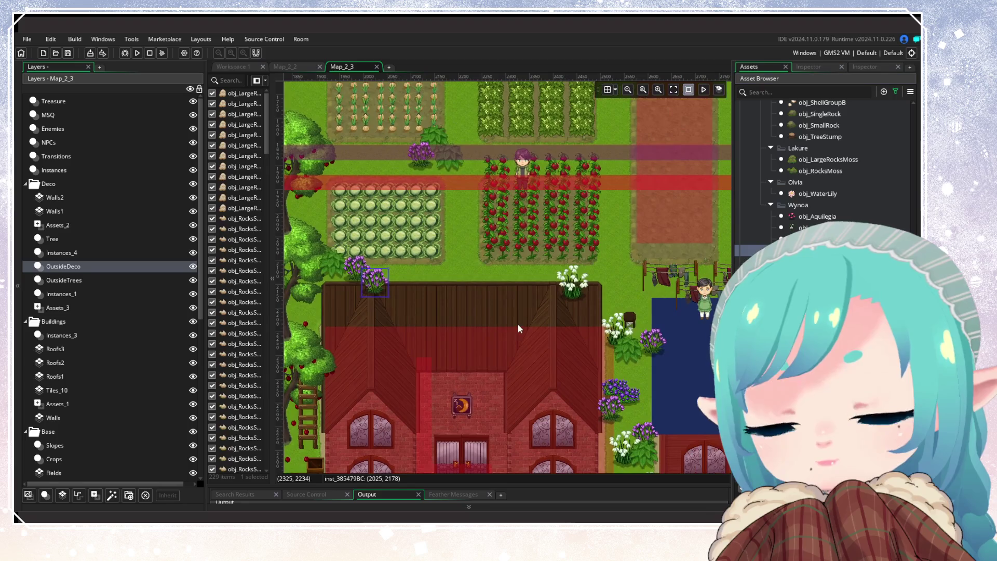
alt+click(470, 273)
Place purple flowers by the tree stump, field edge and upper grass, plus a white flower at the right edge.
scroll(538, 316, right, 10)
scroll(647, 337, down, 1)
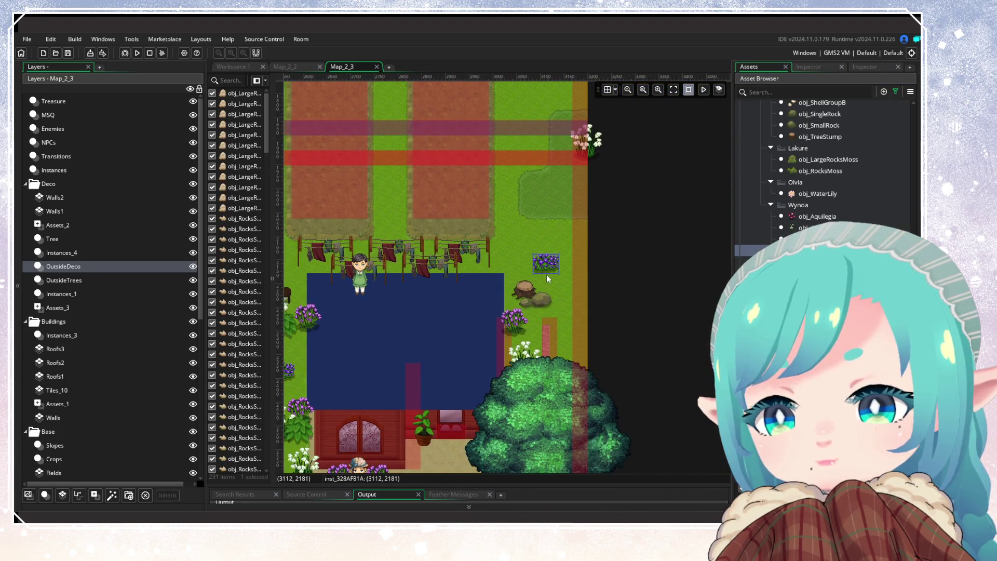
alt+click(553, 287)
drag(554, 288, 551, 288)
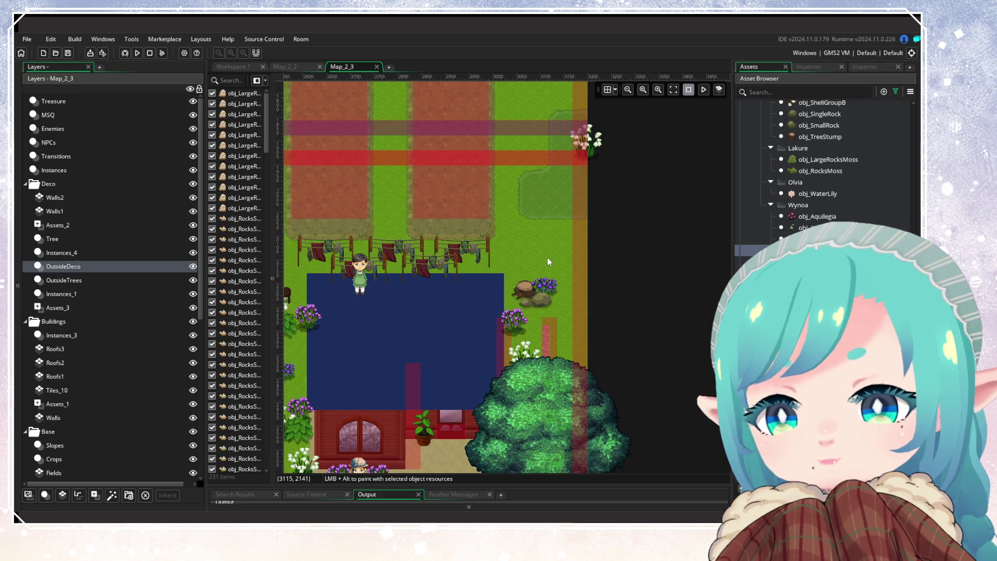
alt+click(512, 208)
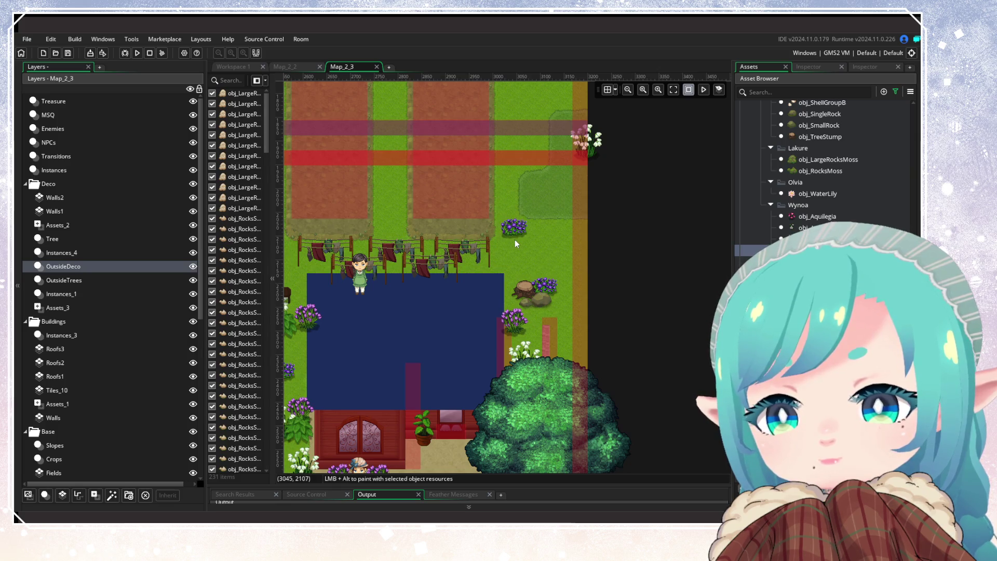
click(810, 270)
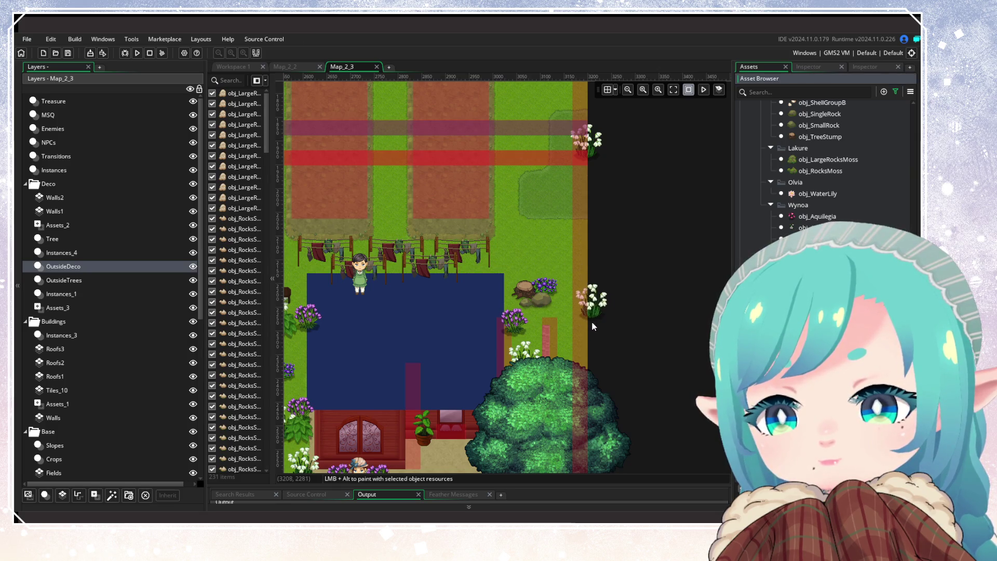
alt+click(588, 340)
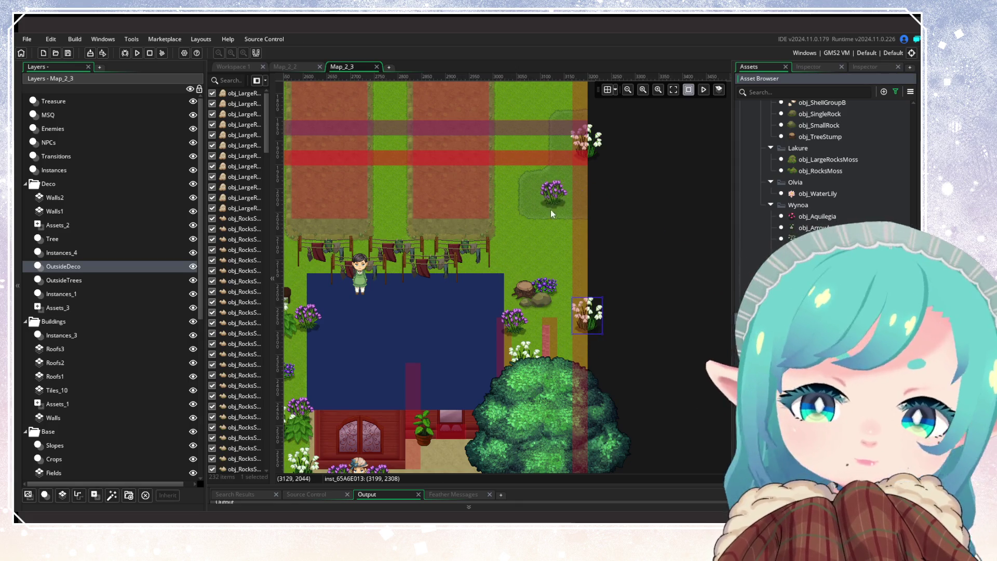
alt+click(528, 219)
Add two purple flowers above the brick wall.
scroll(629, 334, up, 3)
scroll(571, 311, up, 2)
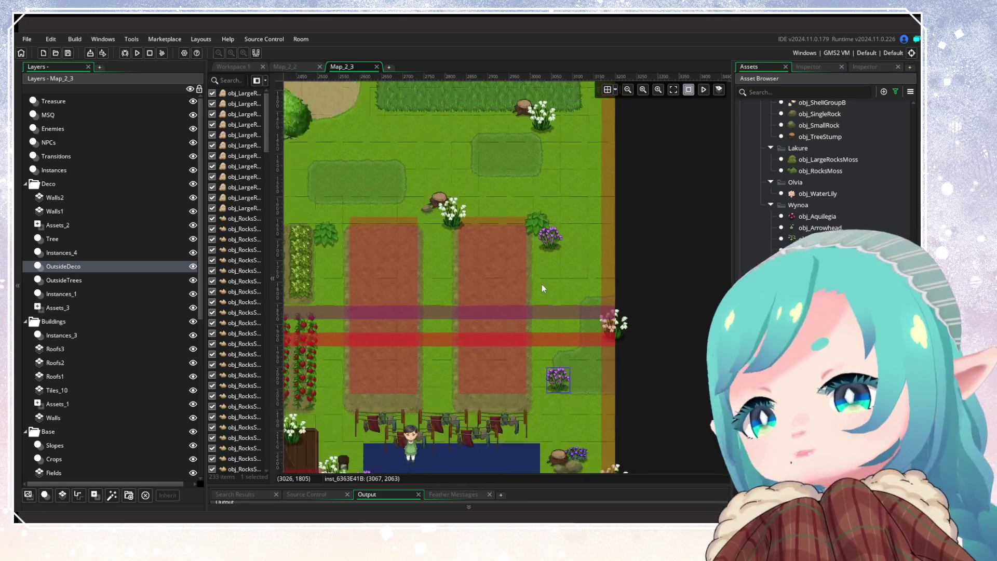
ctrl+scroll(541, 285, down, 3)
ctrl+scroll(435, 231, up, 2)
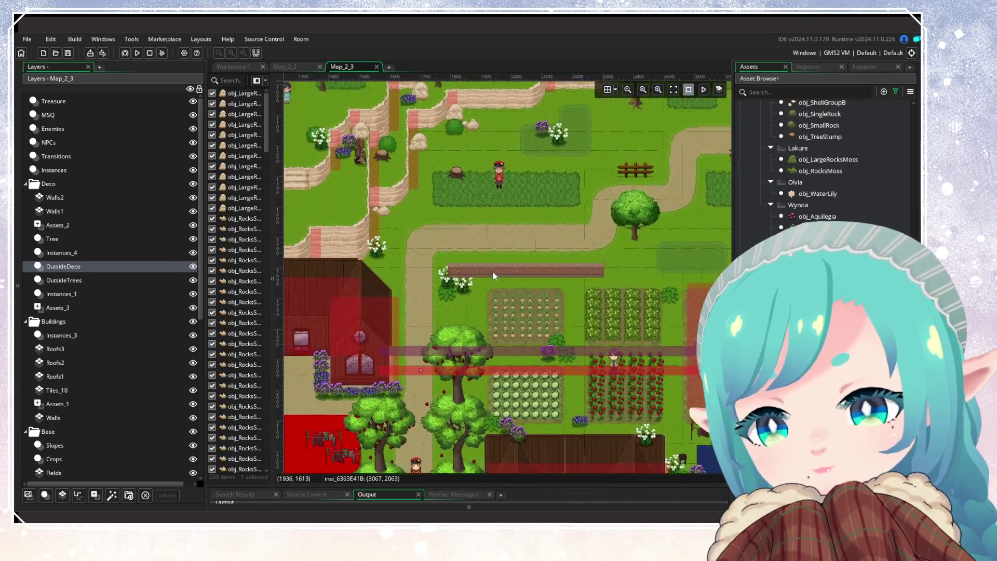
alt+click(601, 264)
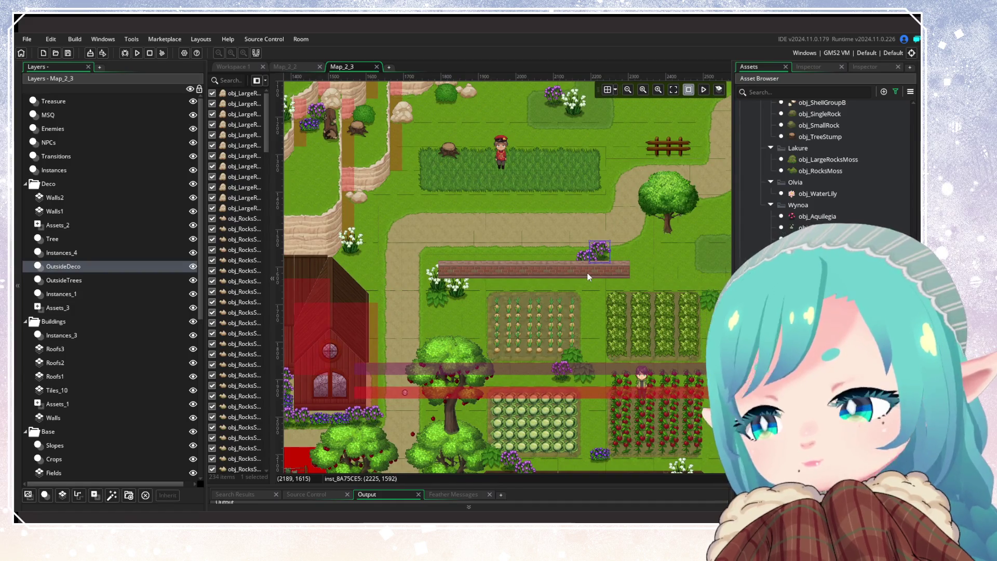
alt+click(585, 270)
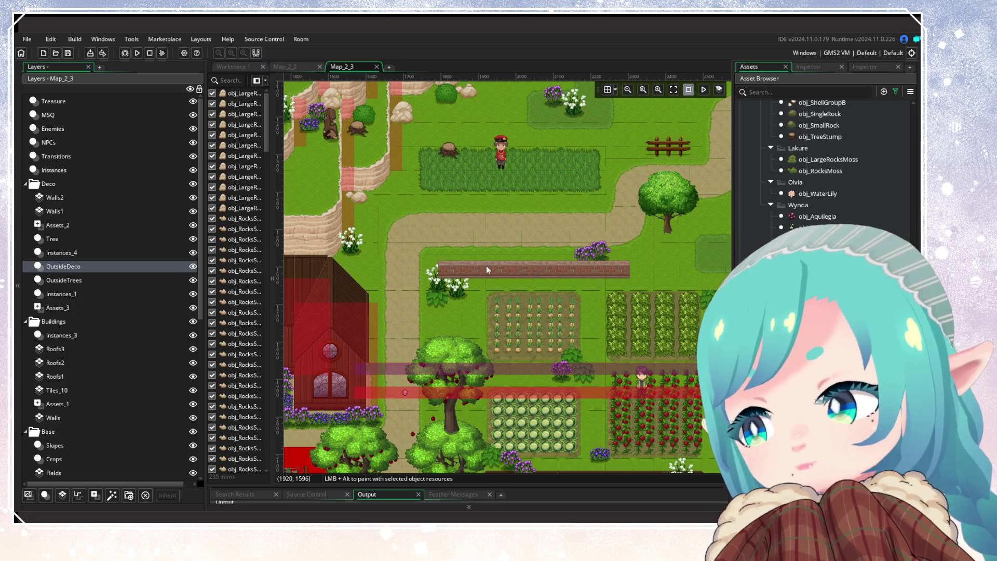
ctrl+scroll(486, 265, down, 1)
scroll(540, 359, up, 3)
scroll(520, 374, down, 2)
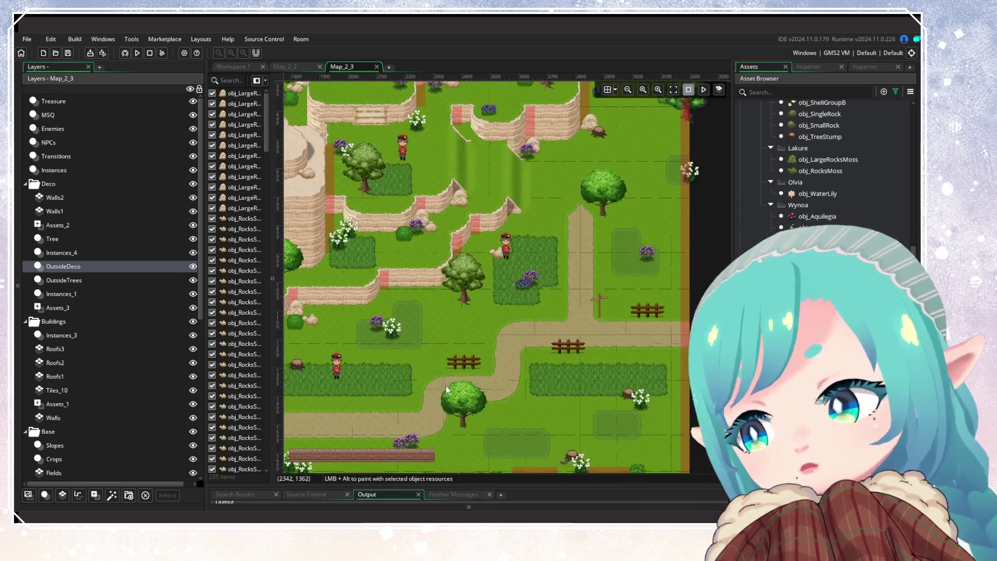
scroll(487, 314, down, 1)
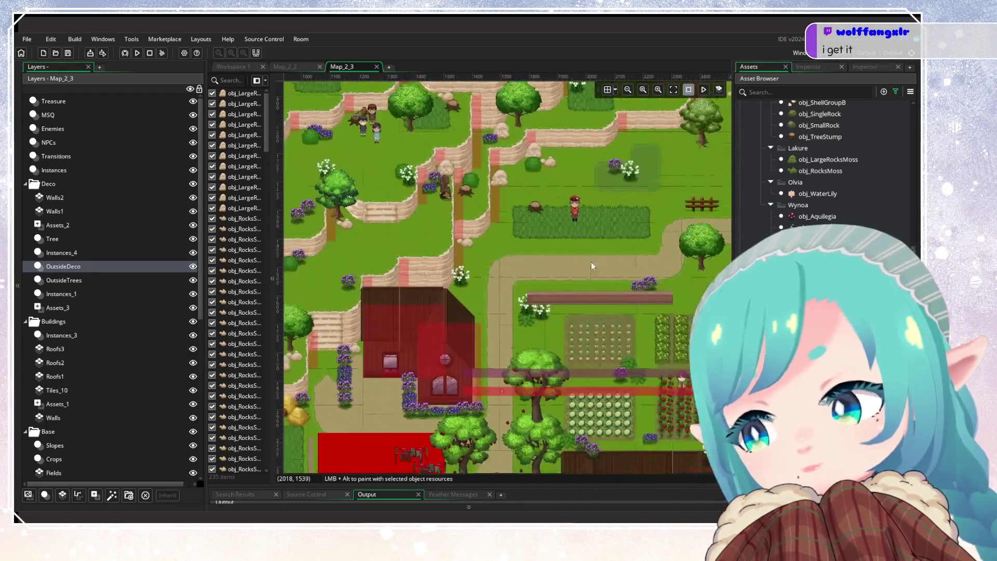
scroll(592, 274, down, 3)
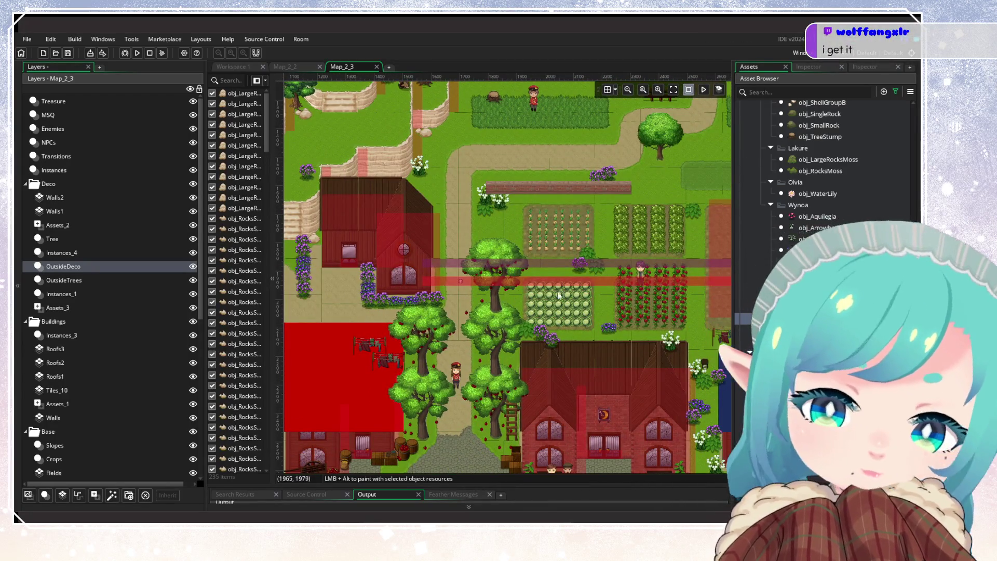
mouse_move(577, 230)
mouse_down()
mouse_move(582, 216)
mouse_move(458, 125)
mouse_up()
mouse_move(500, 300)
mouse_down()
mouse_move(478, 220)
mouse_move(403, 339)
mouse_move(497, 305)
mouse_move(573, 294)
mouse_up()
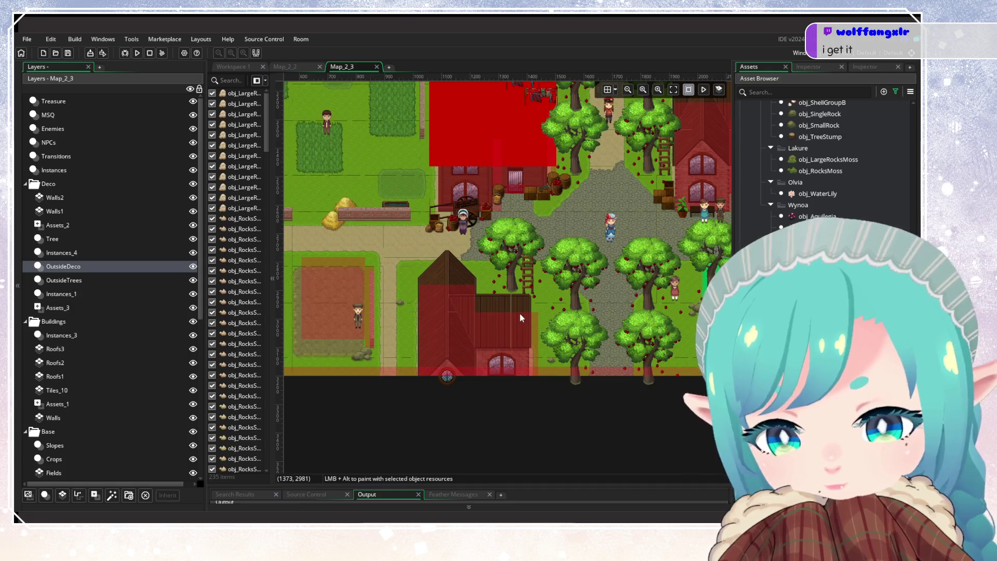
mouse_move(623, 264)
mouse_down()
mouse_move(478, 308)
mouse_move(836, 221)
mouse_up()
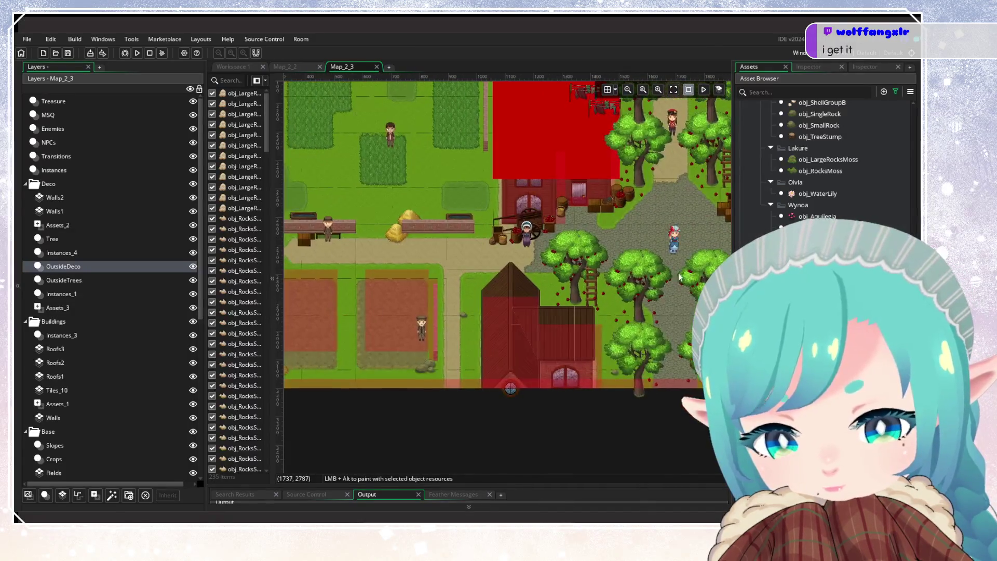
mouse_move(691, 265)
mouse_down()
mouse_move(651, 447)
mouse_move(653, 438)
mouse_up()
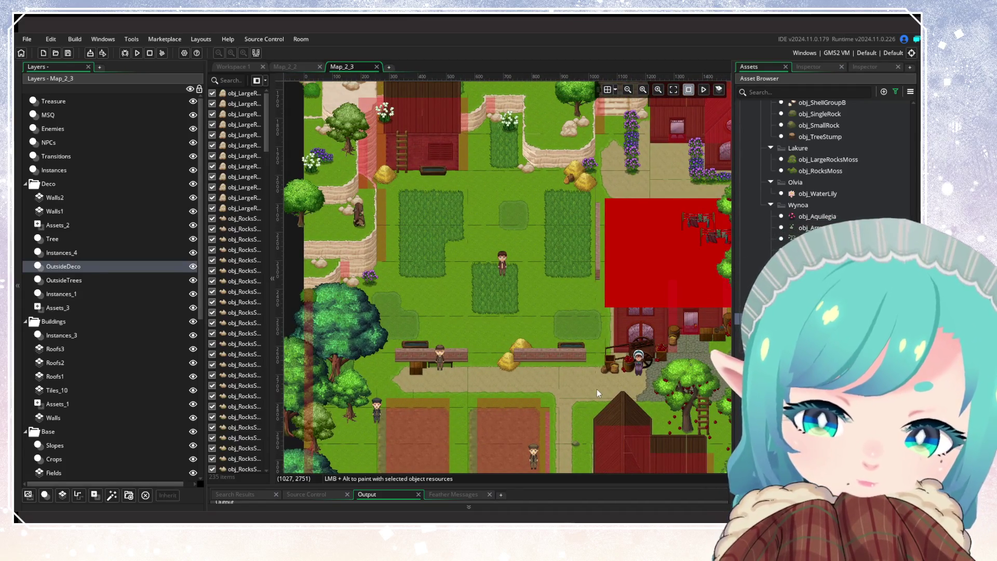
scroll(831, 286, up, 5)
scroll(831, 286, up, 5)
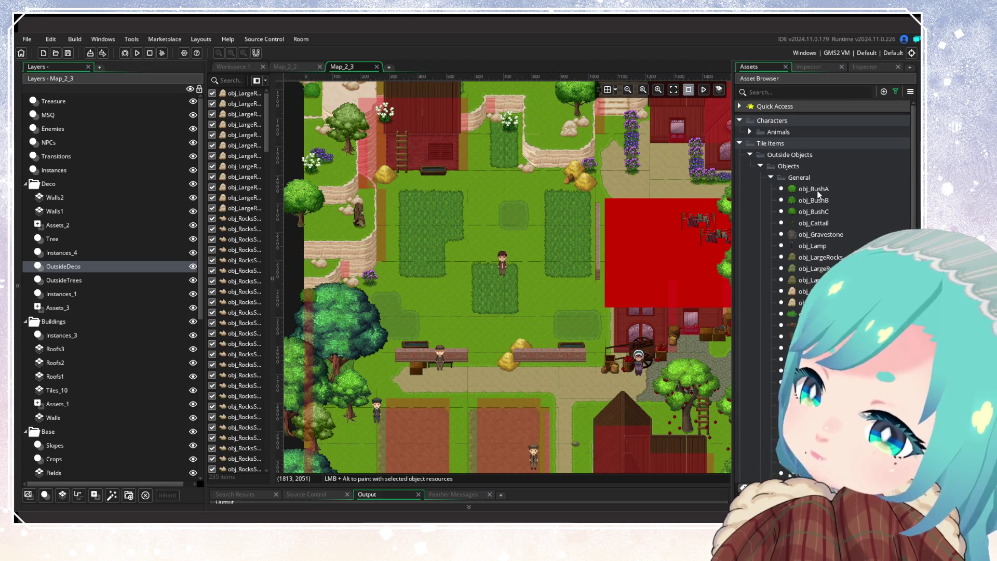
Choose obj_BushB and place bushes beside the trees on the room's left side.
click(812, 200)
scroll(481, 201, down, 3)
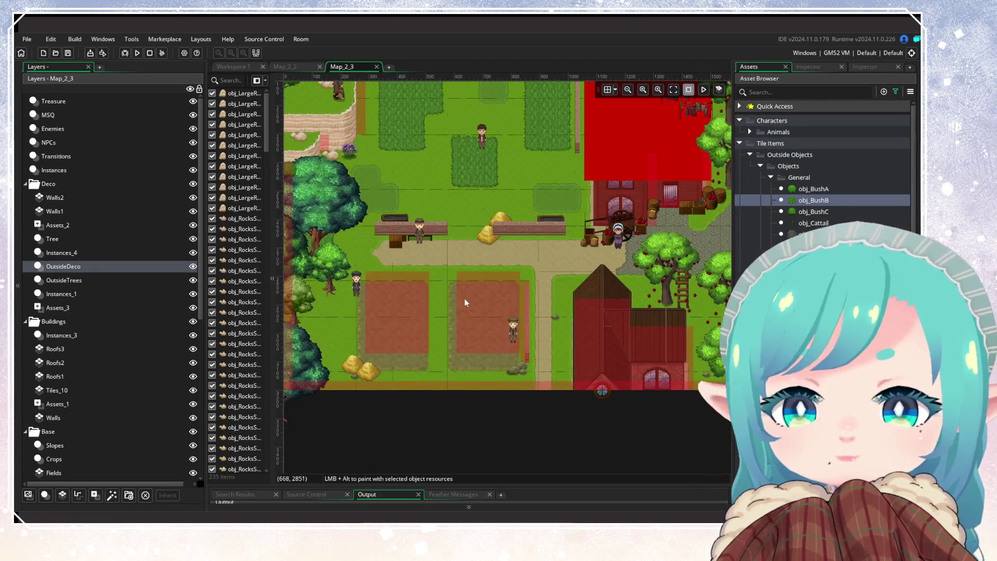
alt+click(321, 303)
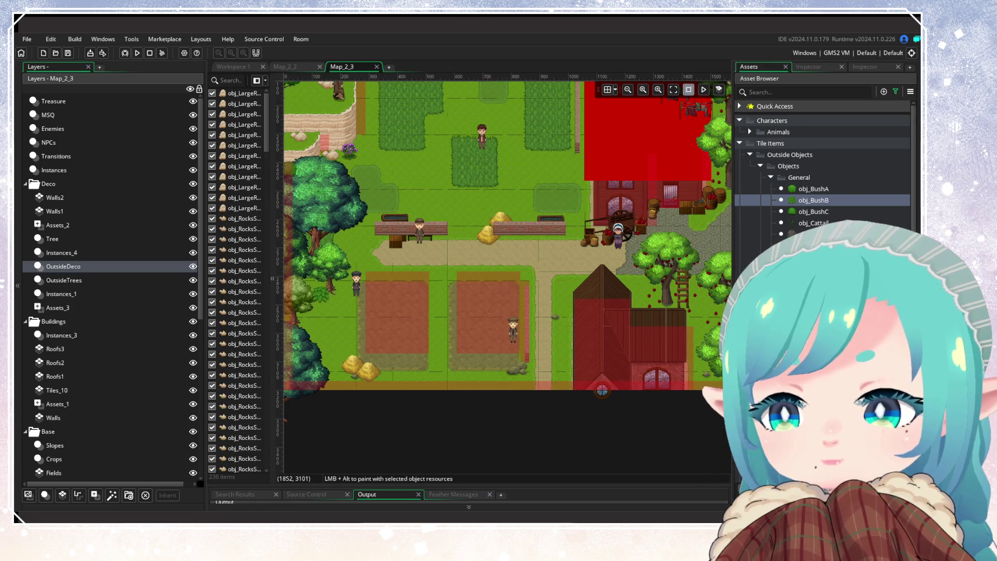
click(312, 371)
alt+click(310, 331)
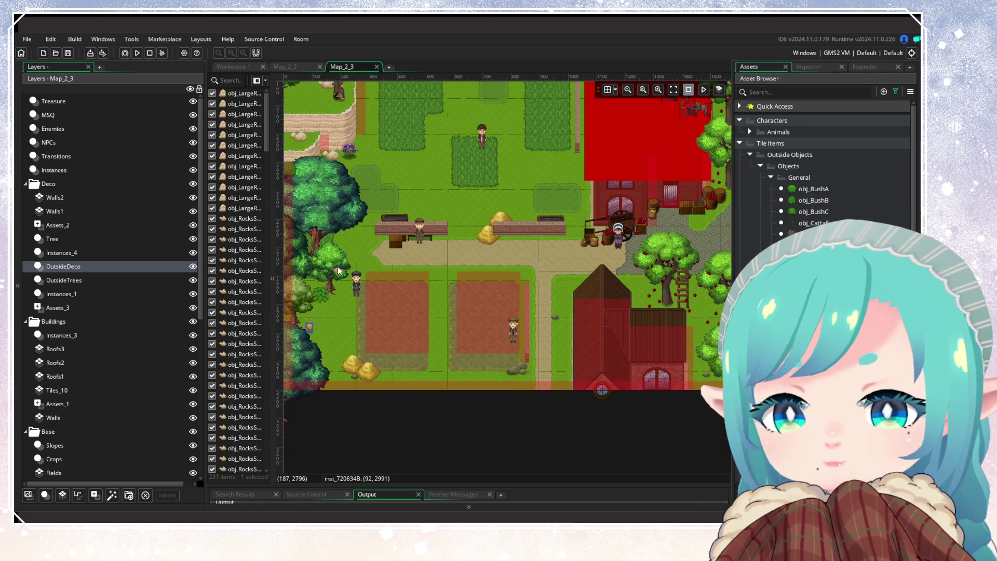
alt+click(308, 245)
Scatter purple flowers and two white flowers among the left-hand trees.
scroll(826, 171, down, 3)
scroll(826, 172, down, 5)
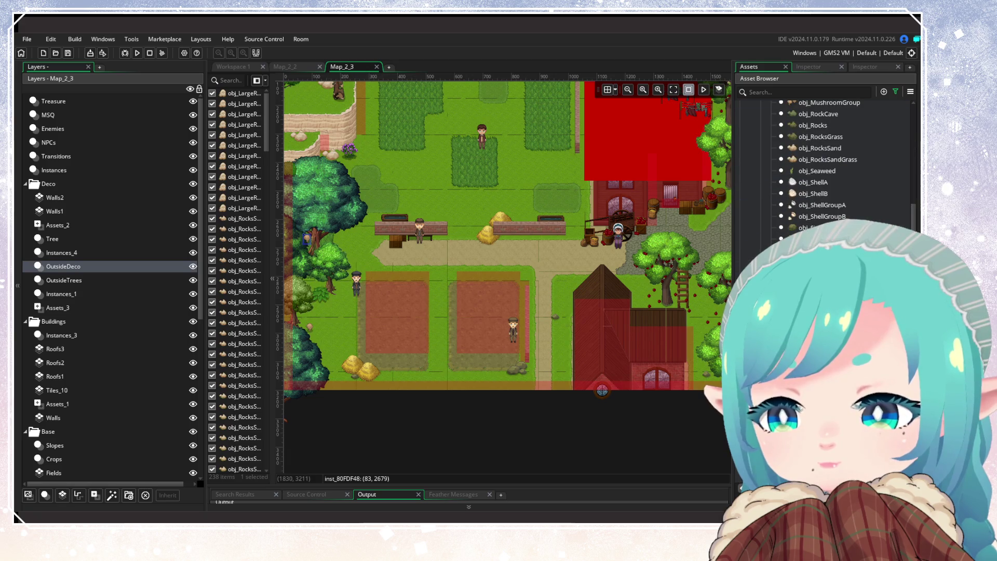
alt+click(320, 355)
alt+click(325, 363)
drag(332, 355, 419, 351)
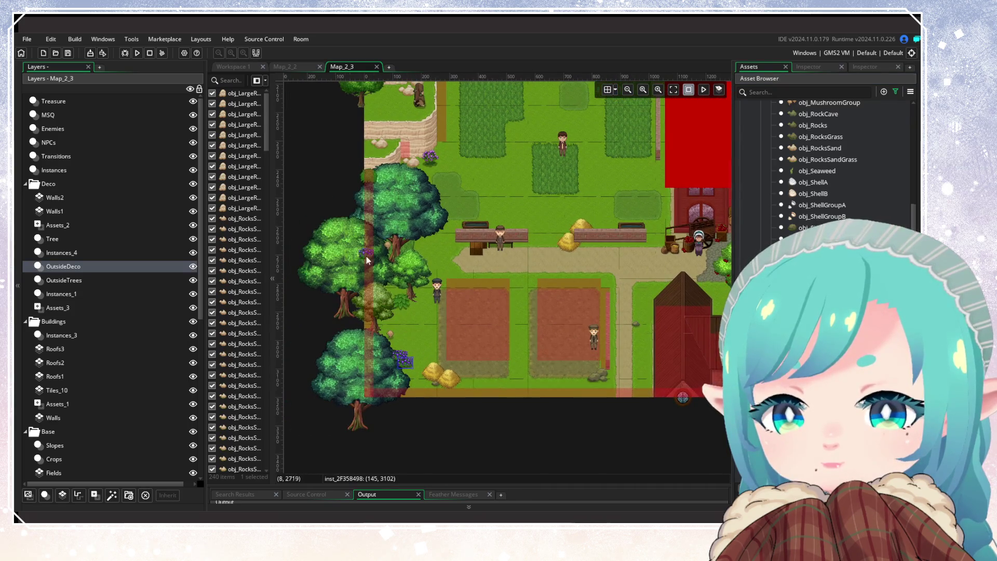
alt+click(391, 294)
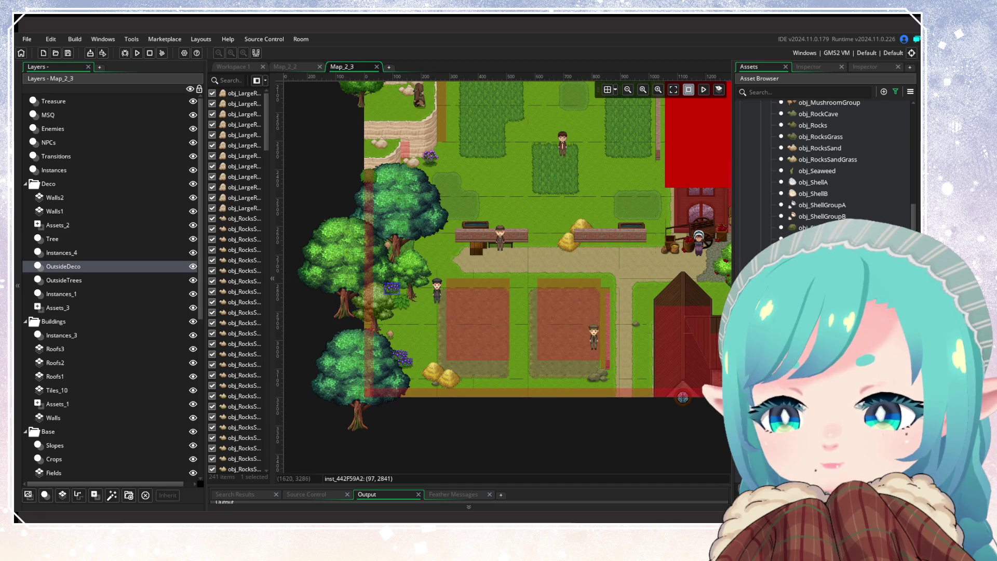
alt+click(412, 337)
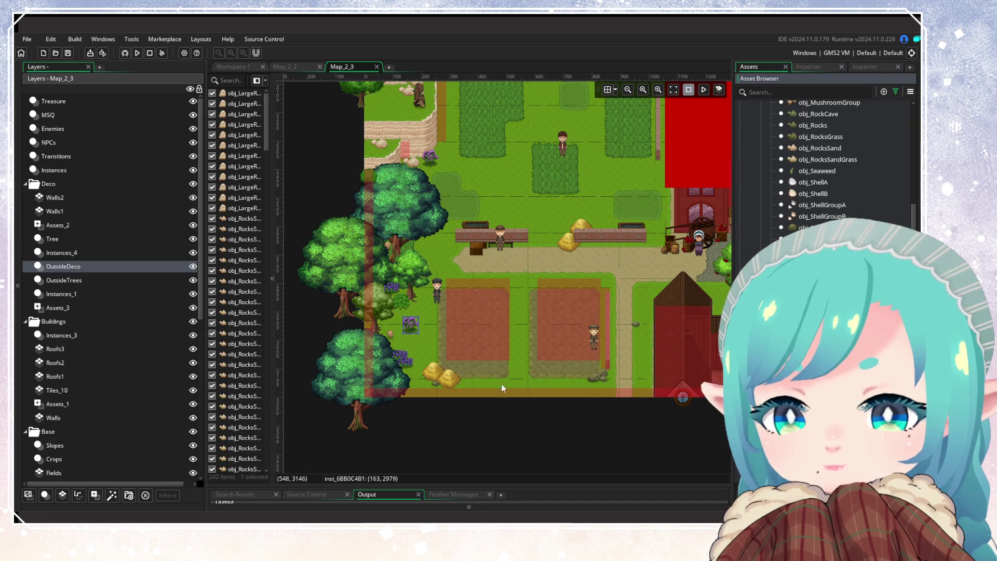
alt+click(362, 347)
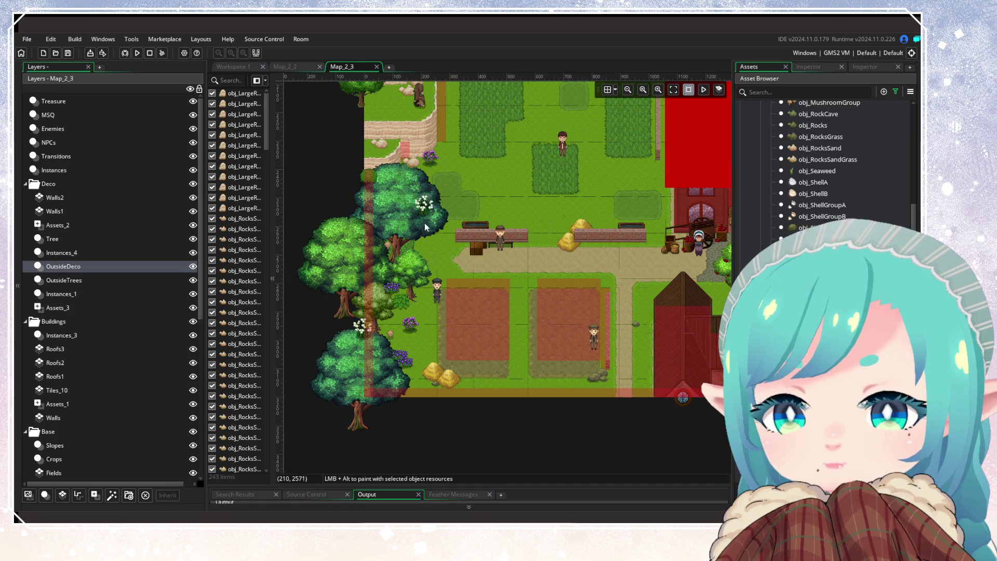
alt+click(430, 256)
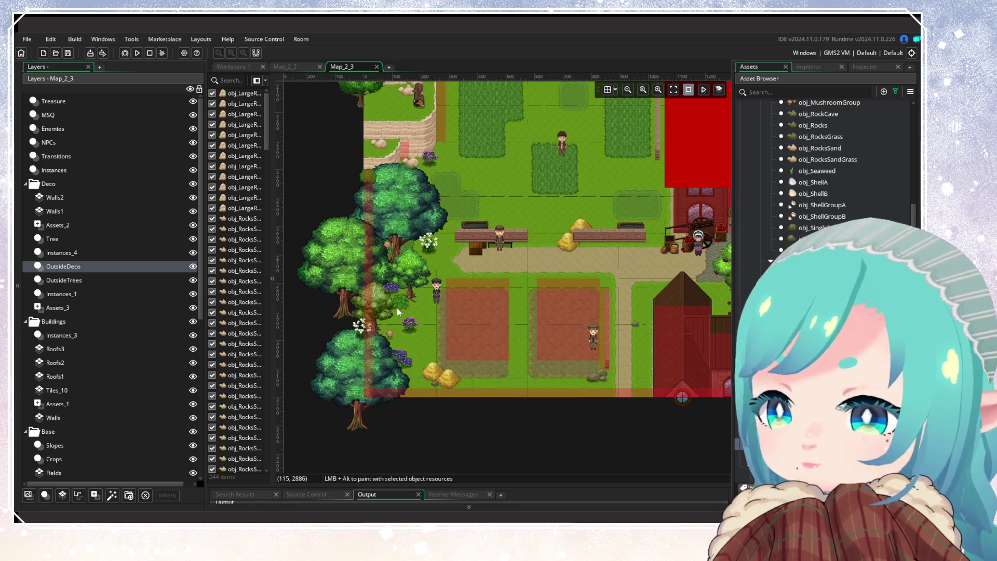
scroll(554, 316, down, 5)
scroll(554, 316, up, 5)
ctrl+scroll(583, 323, down, 2)
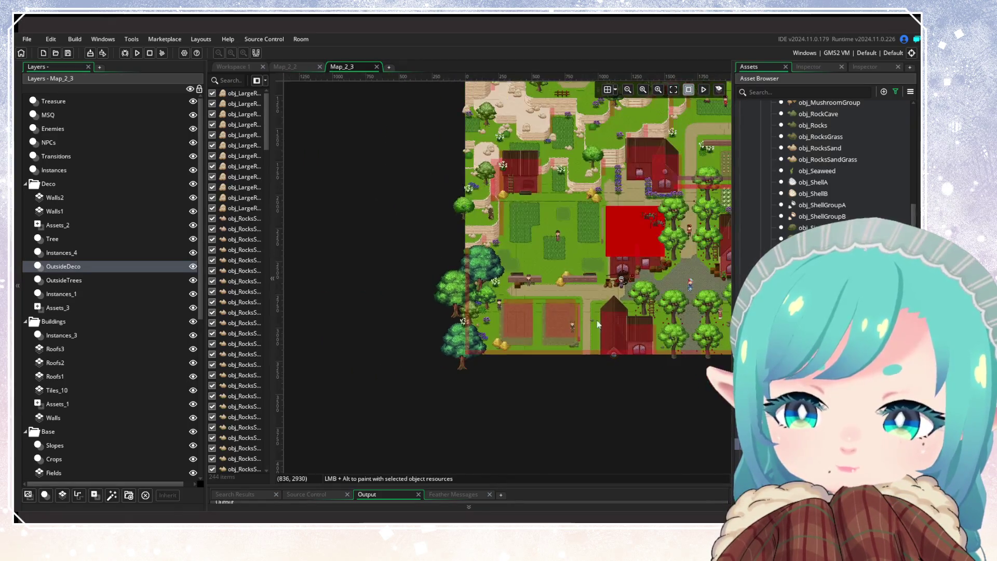
Bring the whole farm map into view and build and run the game.
drag(583, 324, 438, 405)
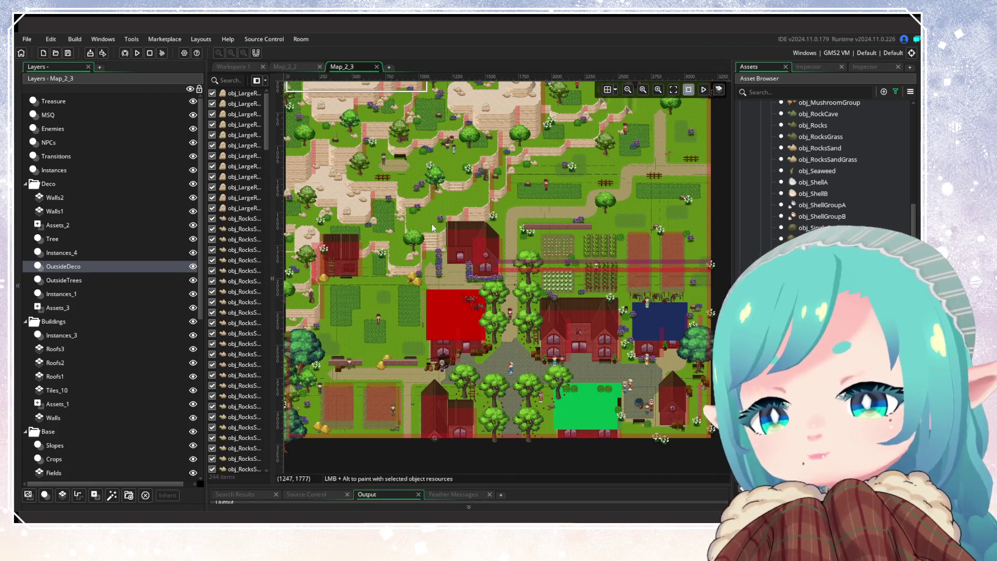
click(137, 53)
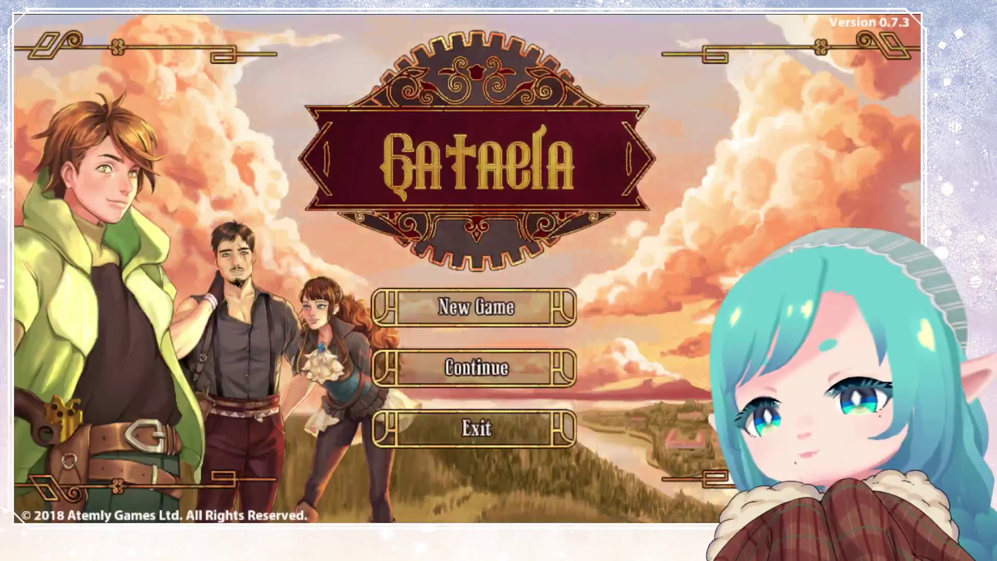
Continue the saved game and run the hero south across the beach, grass and dirt path.
key(Return)
key(Return)
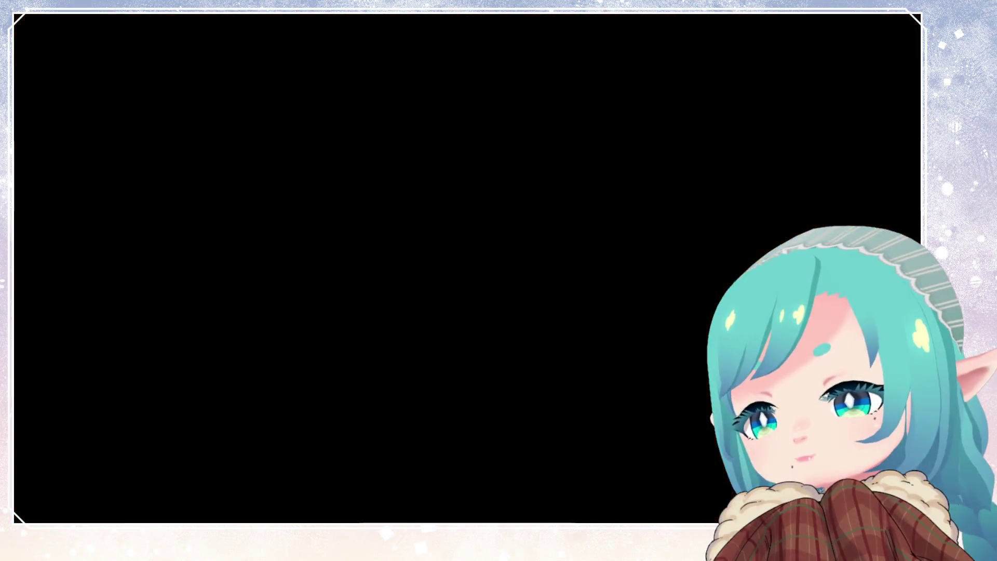
key(Down)
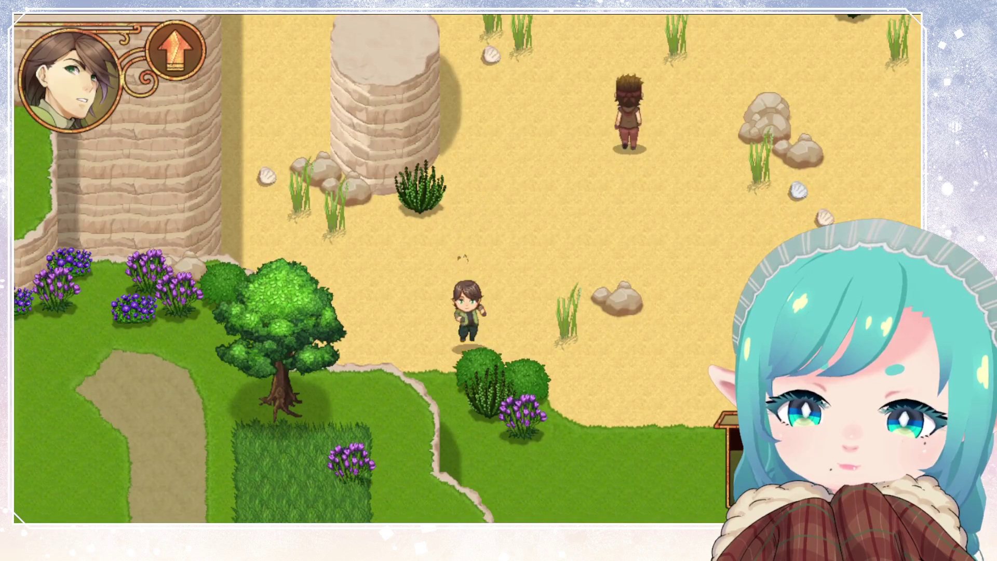
key(Right)
key(Down)
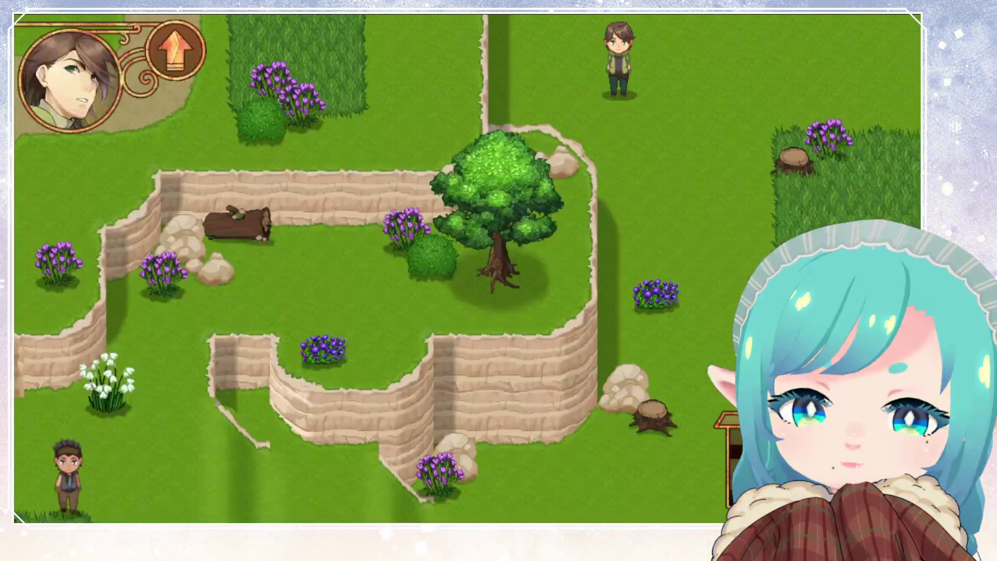
key(Down)
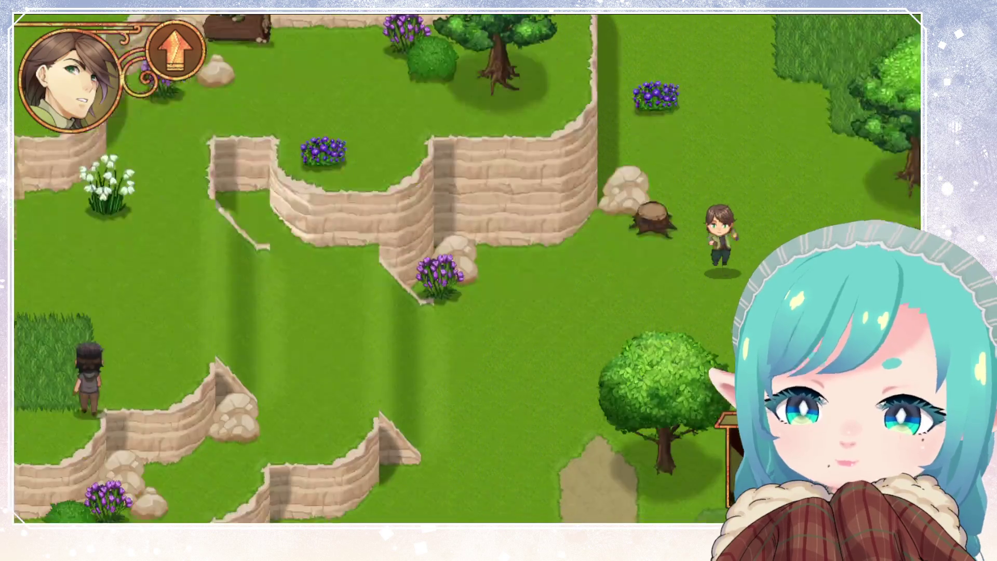
key(Left)
key(Down)
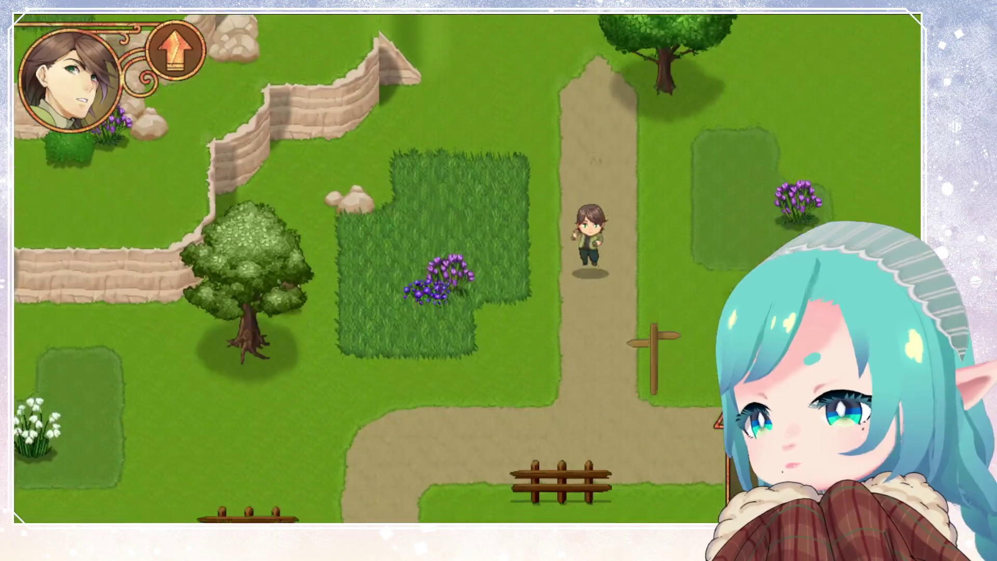
key(Left)
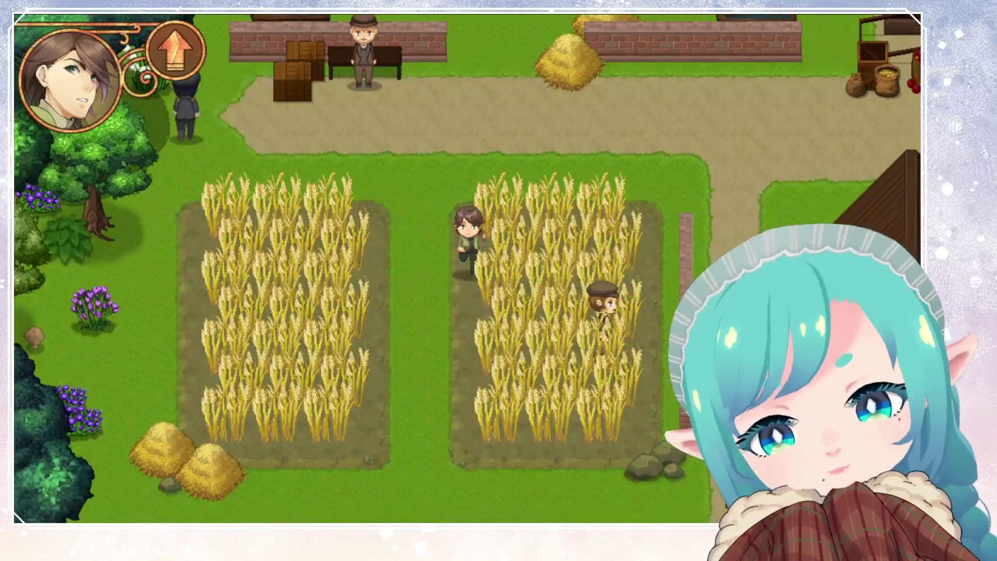
Walk through the wheat field and orchard, past the brick building and blue-roofed house to the gardens.
key(Up)
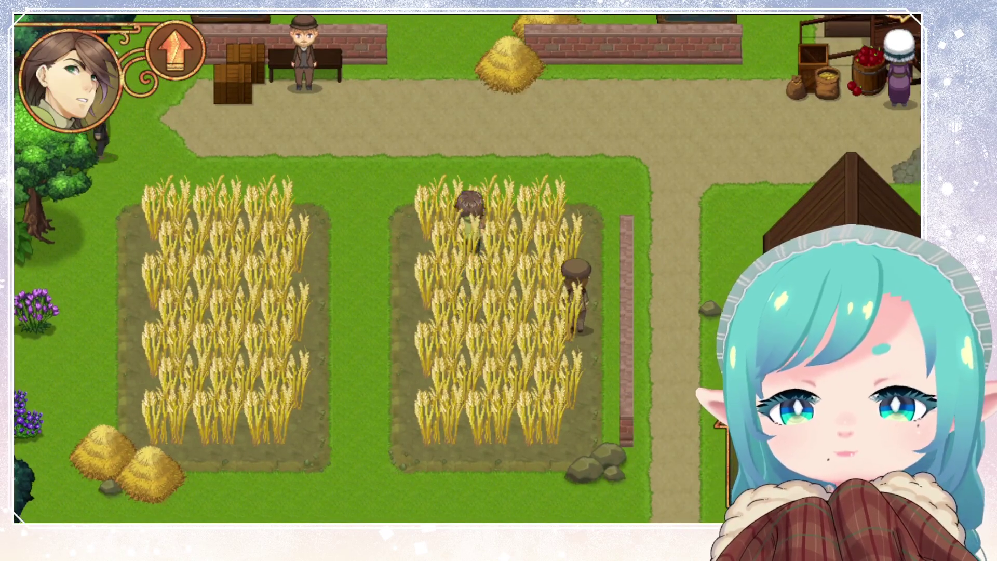
key(Right)
key(Right)
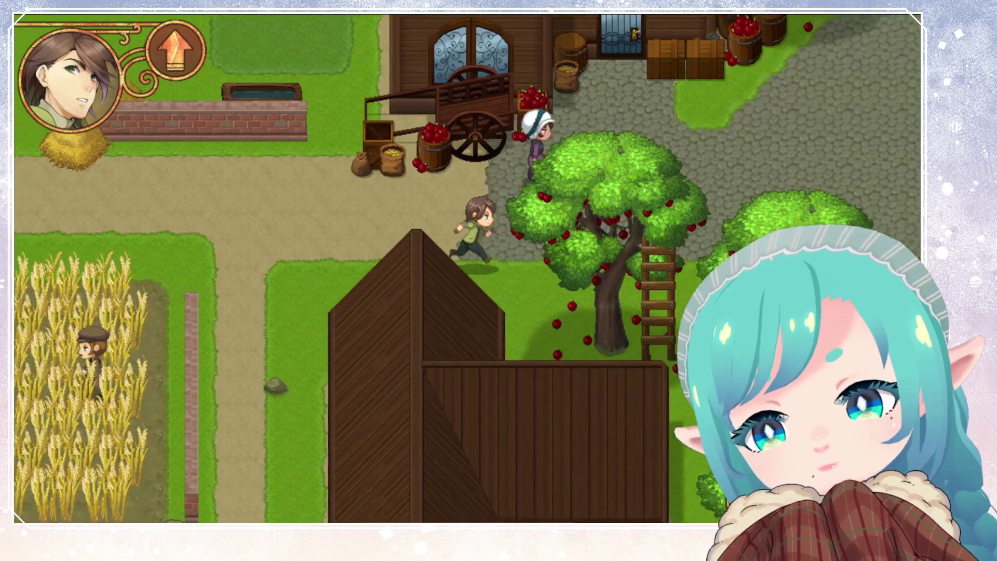
key(Right)
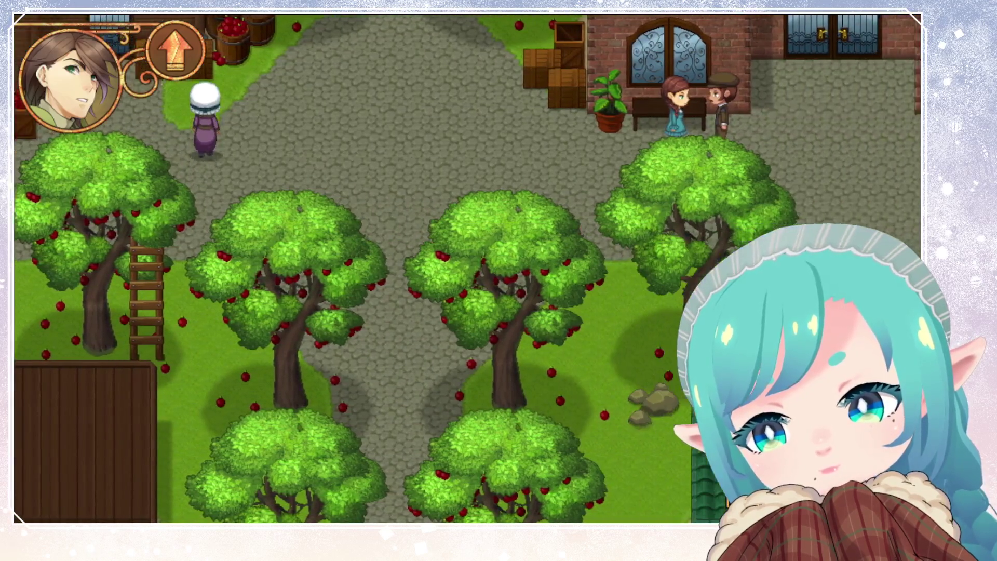
key(Up)
key(Right)
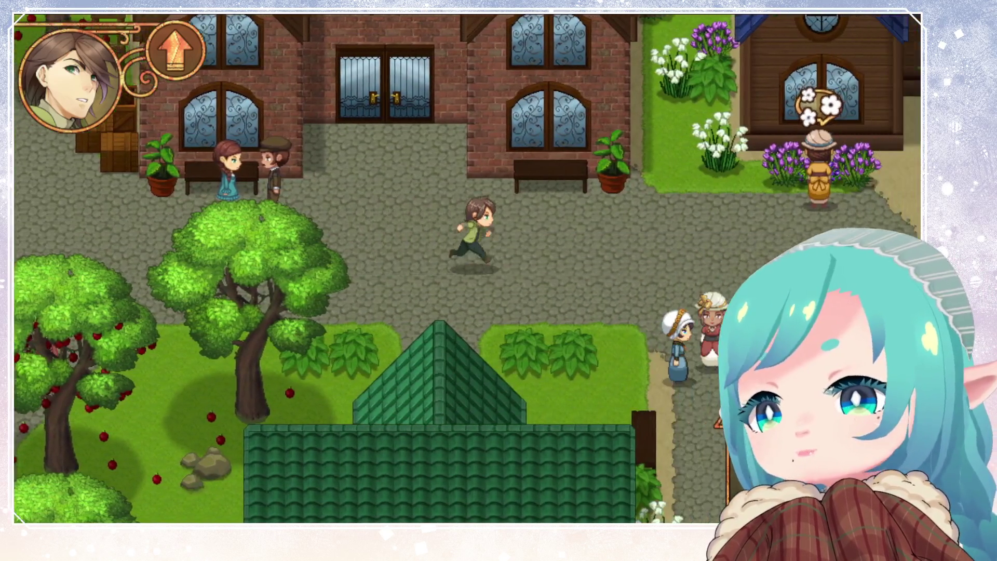
key(Up)
key(Up)
key(Left)
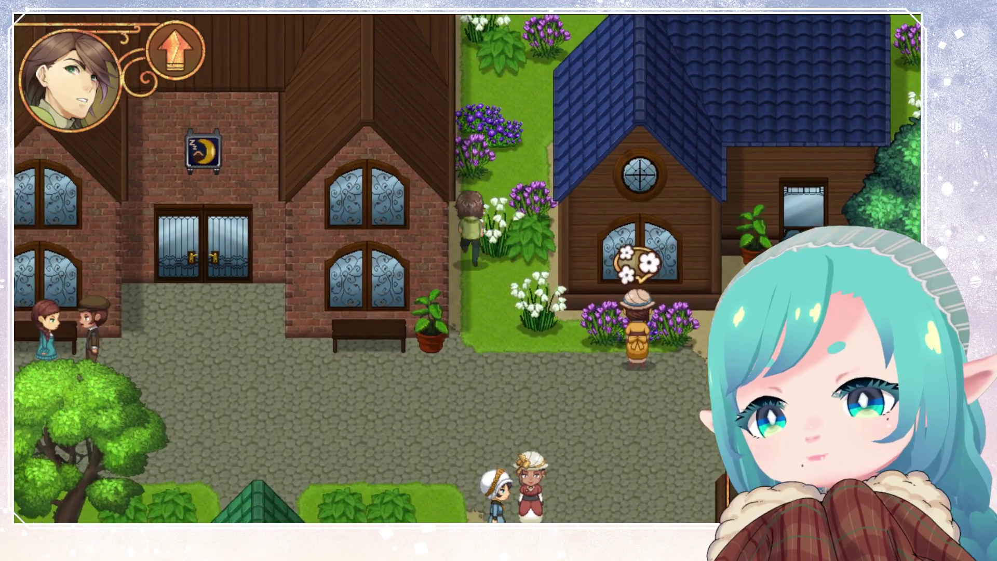
key(Up)
key(Left)
key(Up)
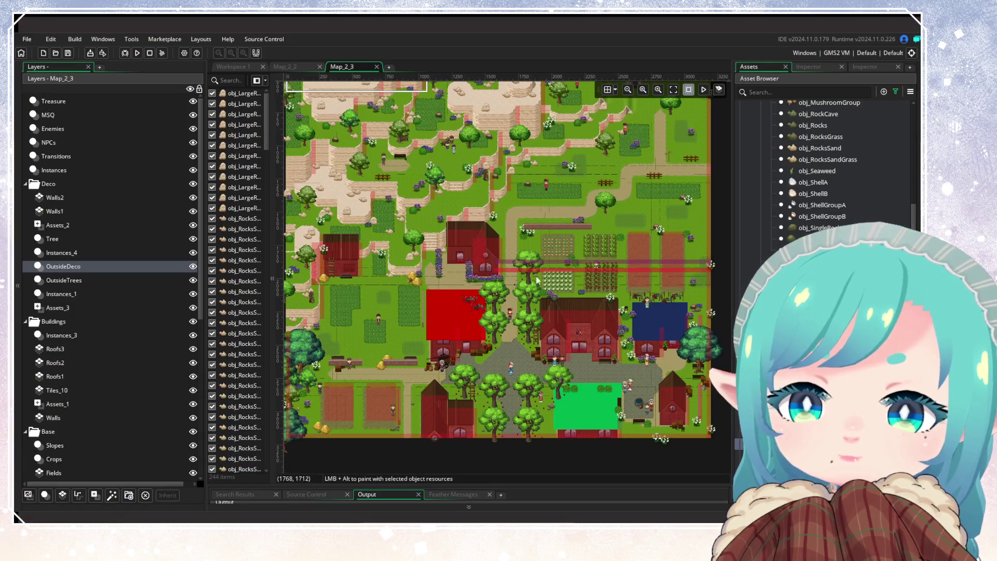
scroll(527, 321, down, 3)
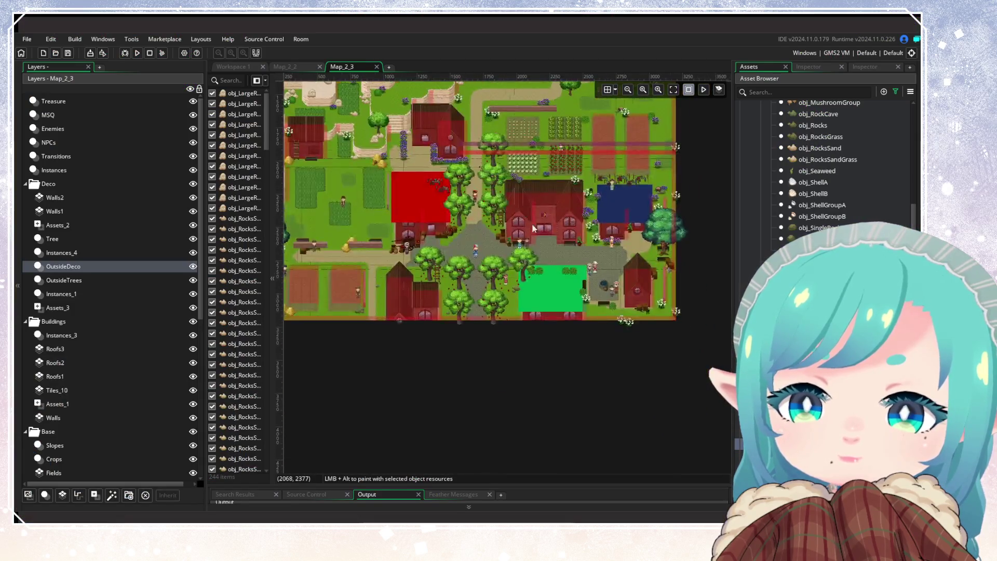
List the Treasure layer's sparkles and nudge the first sparkle onto the tree stump.
scroll(563, 328, up, 3)
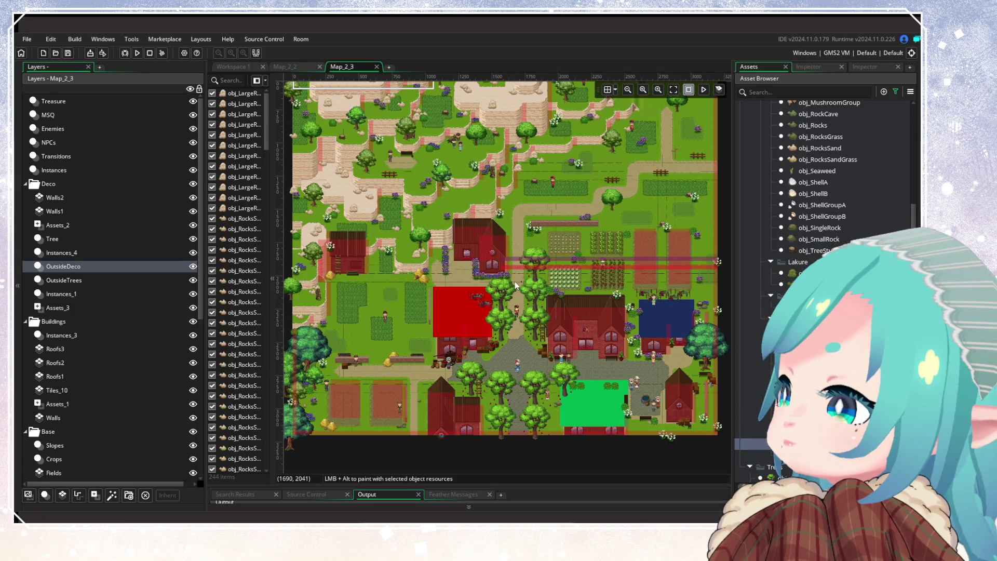
click(67, 104)
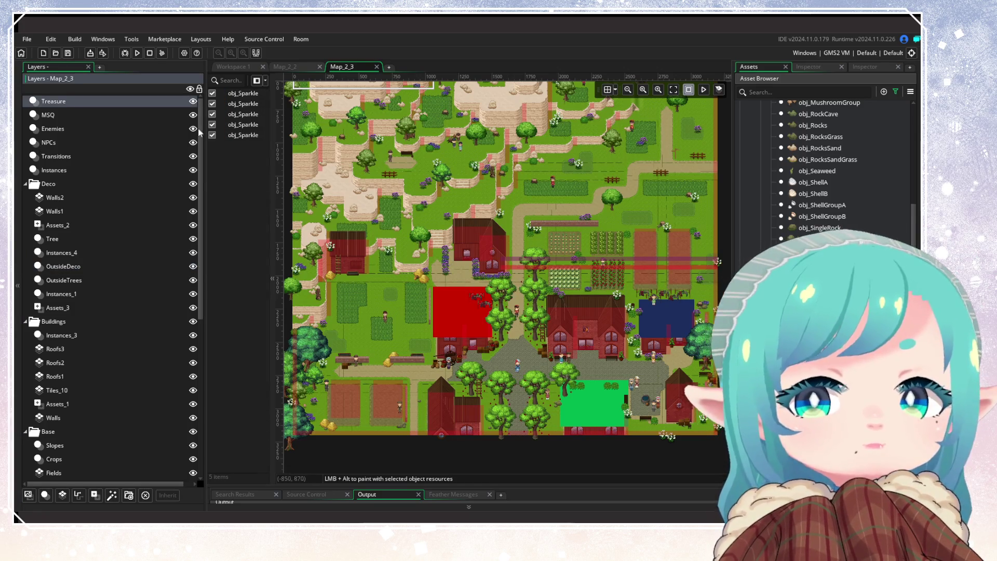
double_click(243, 94)
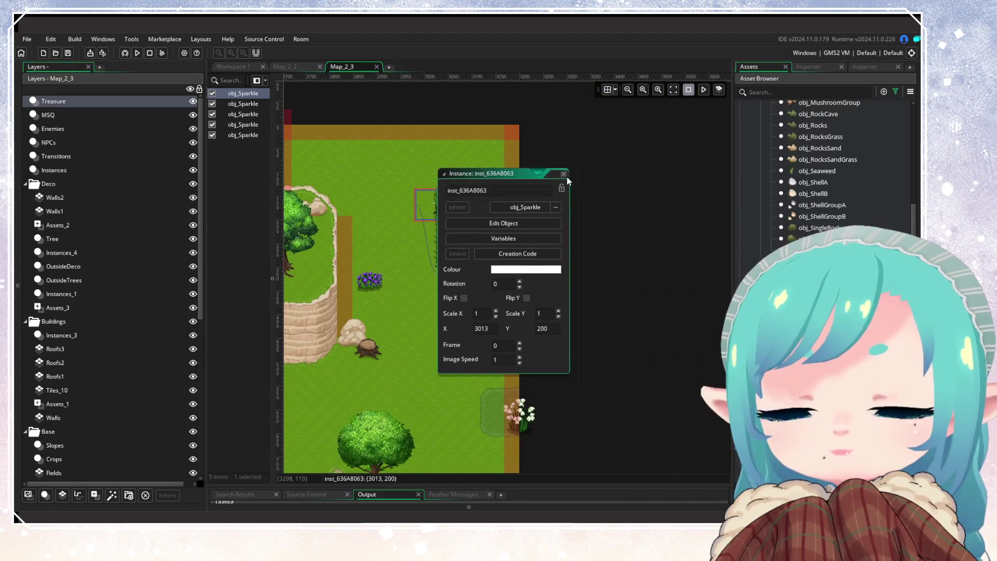
click(564, 173)
drag(444, 214, 446, 220)
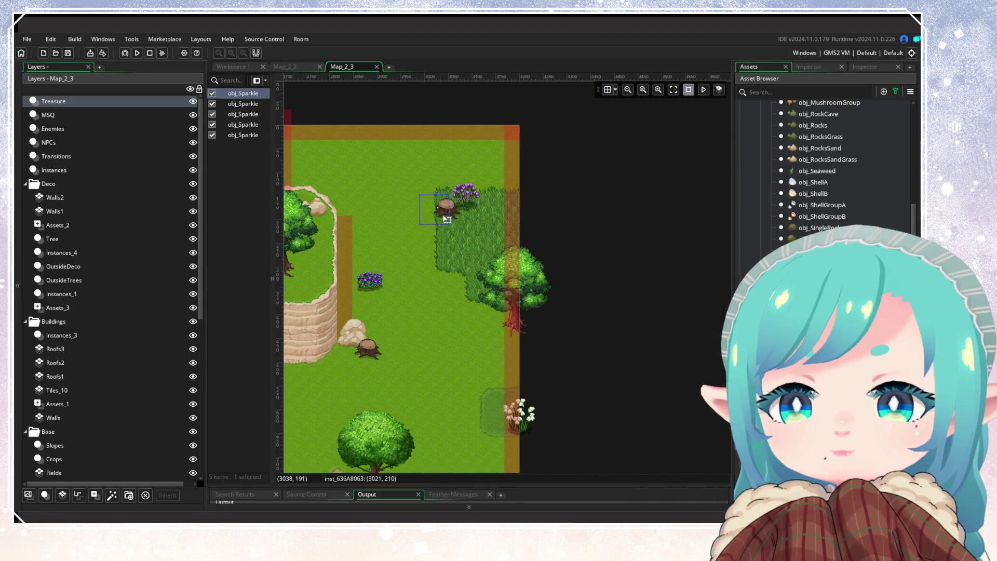
click(244, 153)
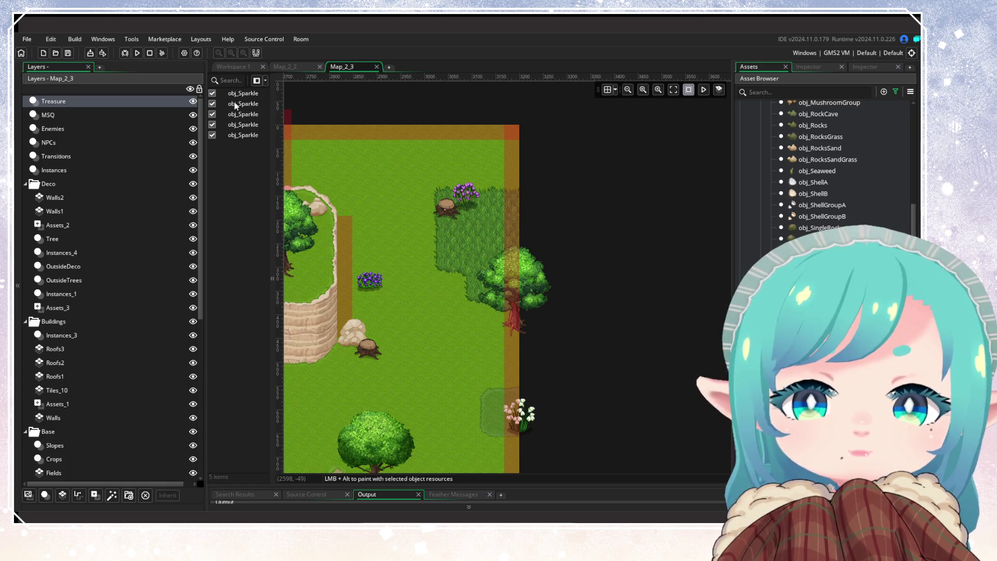
Inspect the second and third sparkles and nudge the tree beside the third.
double_click(235, 103)
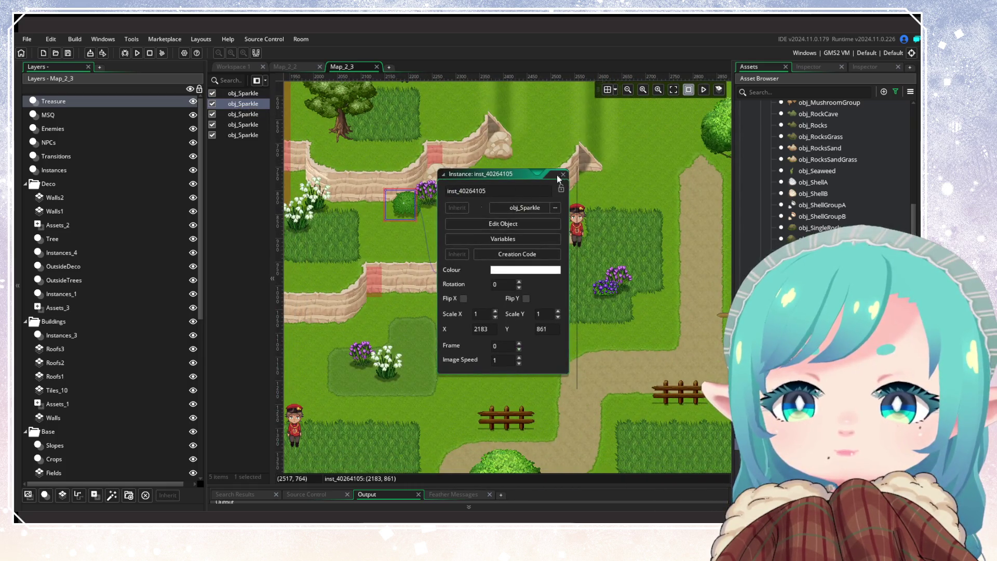
click(236, 117)
double_click(236, 120)
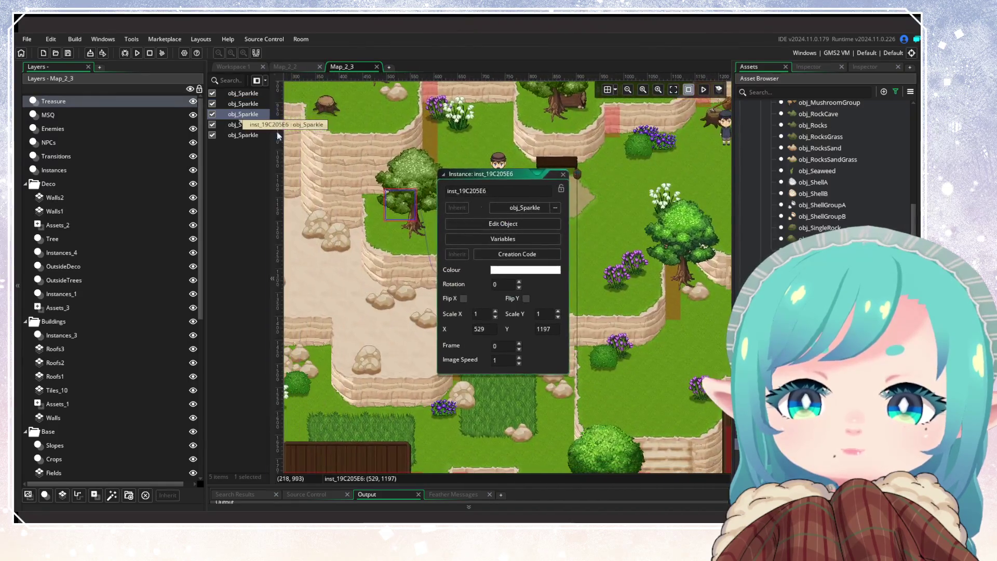
click(562, 174)
drag(408, 211, 464, 127)
Shift the fourth sparkle slightly right, check the fifth, and build and run the game.
double_click(241, 125)
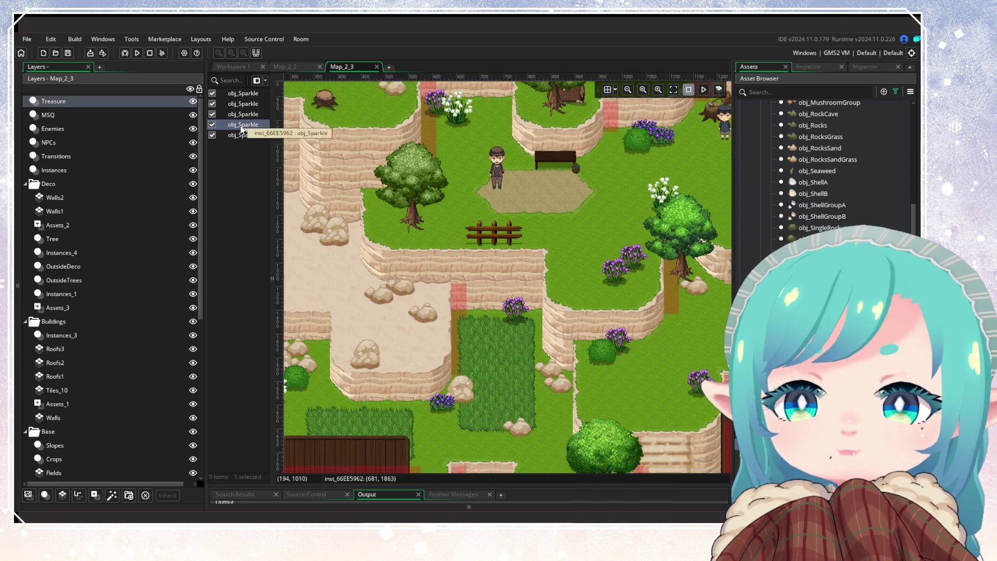
drag(409, 214, 419, 216)
double_click(241, 135)
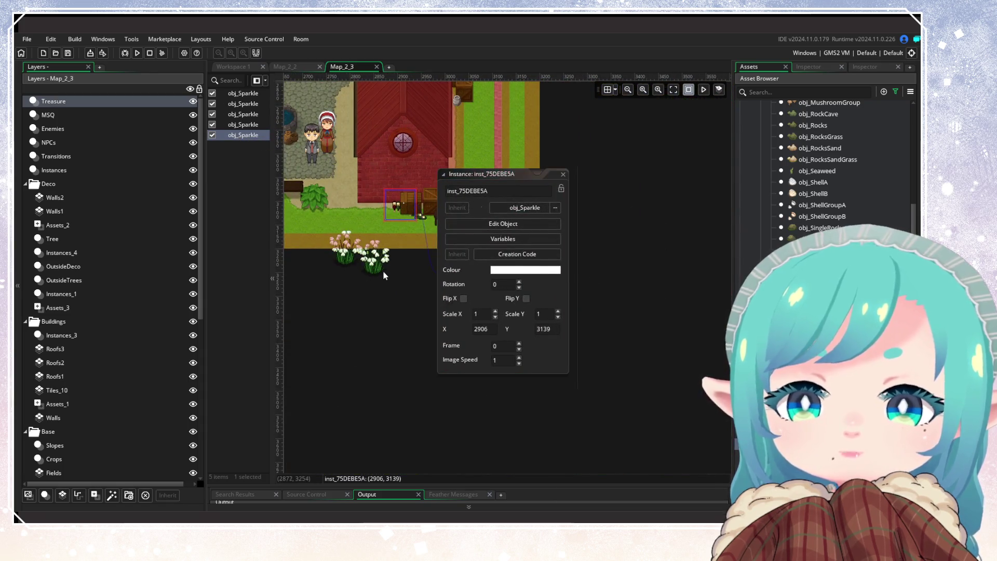
scroll(388, 273, down, 8)
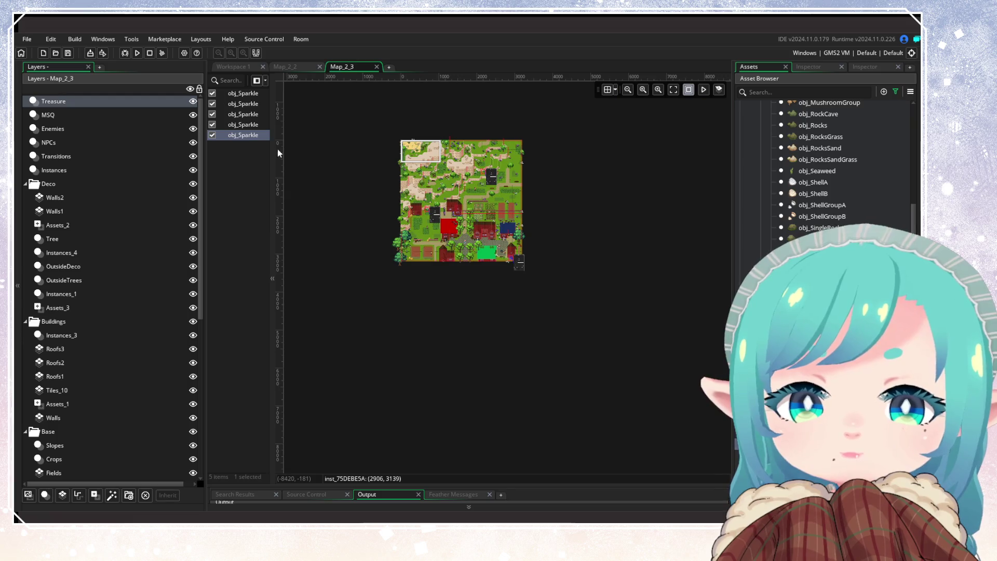
click(139, 52)
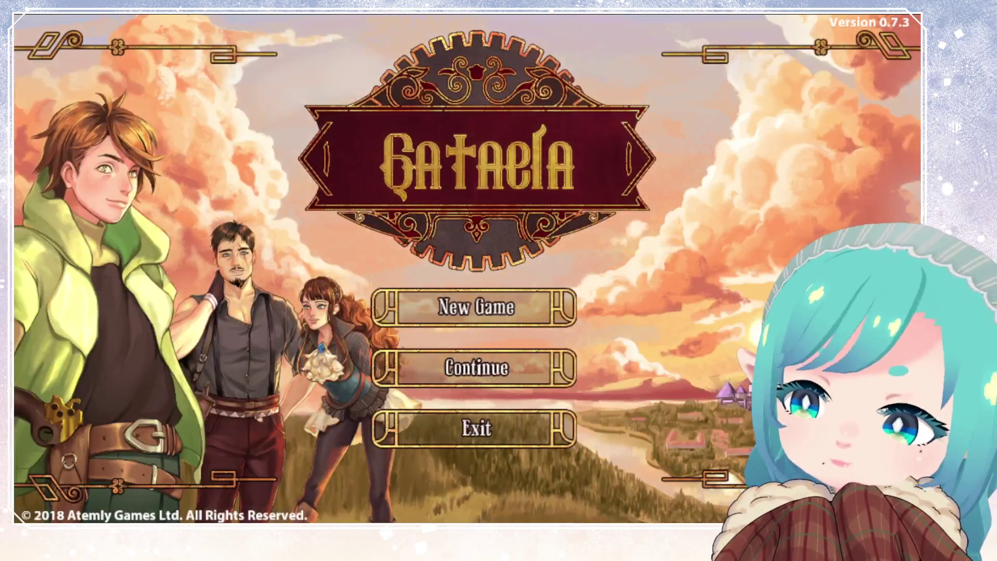
Continue and load save slot 1, then walk the hero across the beach into the next map.
key(Return)
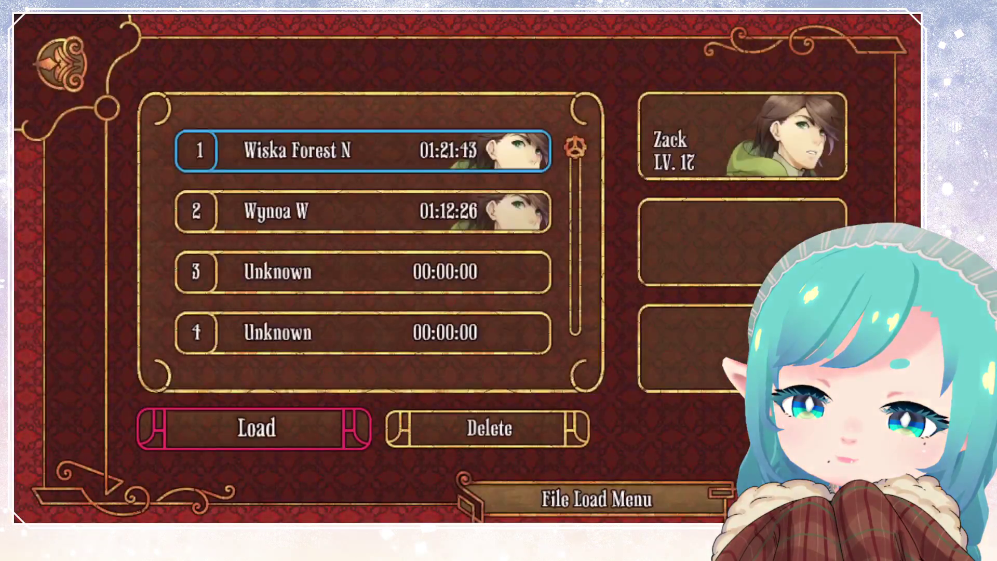
key(Return)
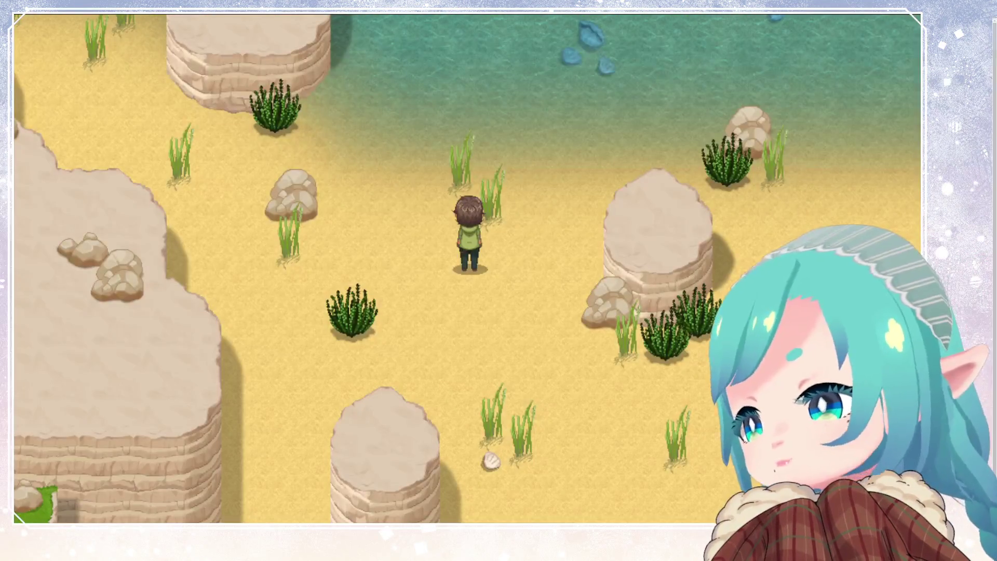
key(Down)
key(Right)
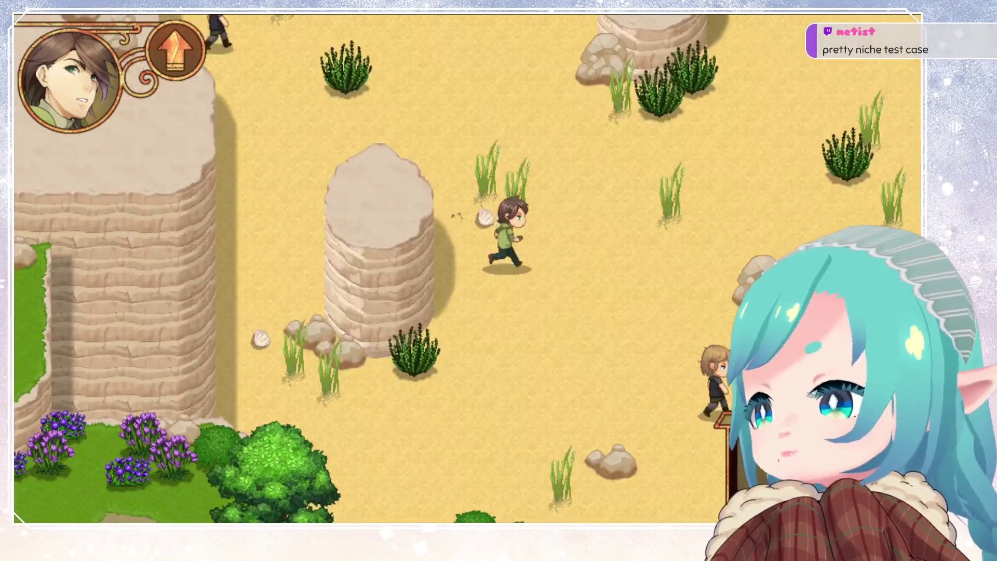
key(Down)
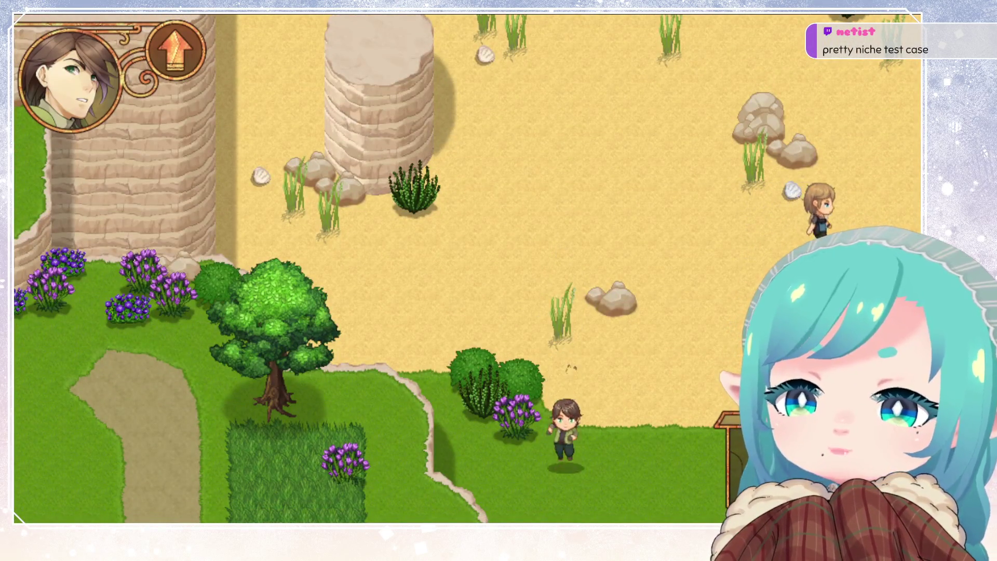
key(Right)
key(Down)
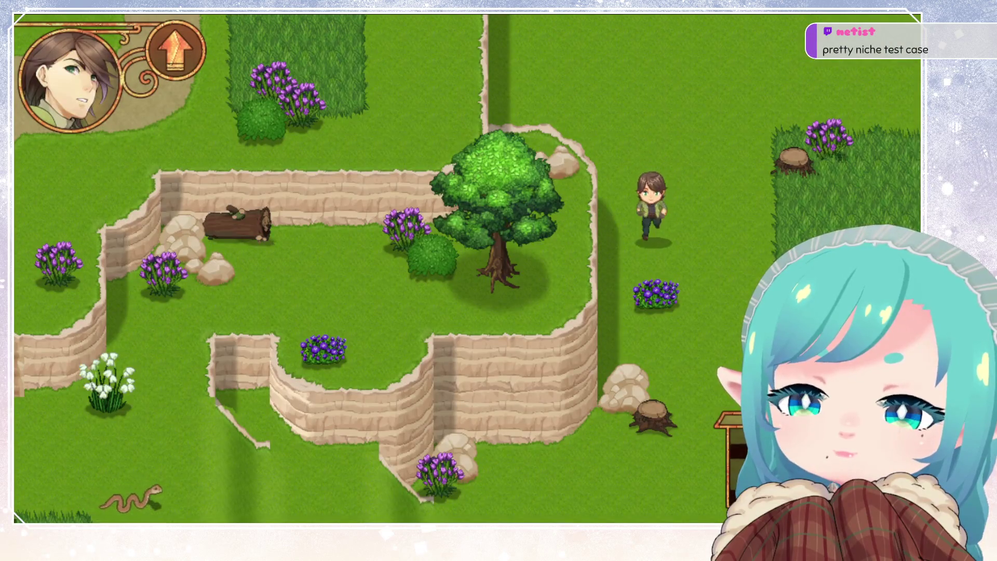
Run the hero across the cliff-top grass, down past the cliffs and behind the tree.
key(Down)
key(Right)
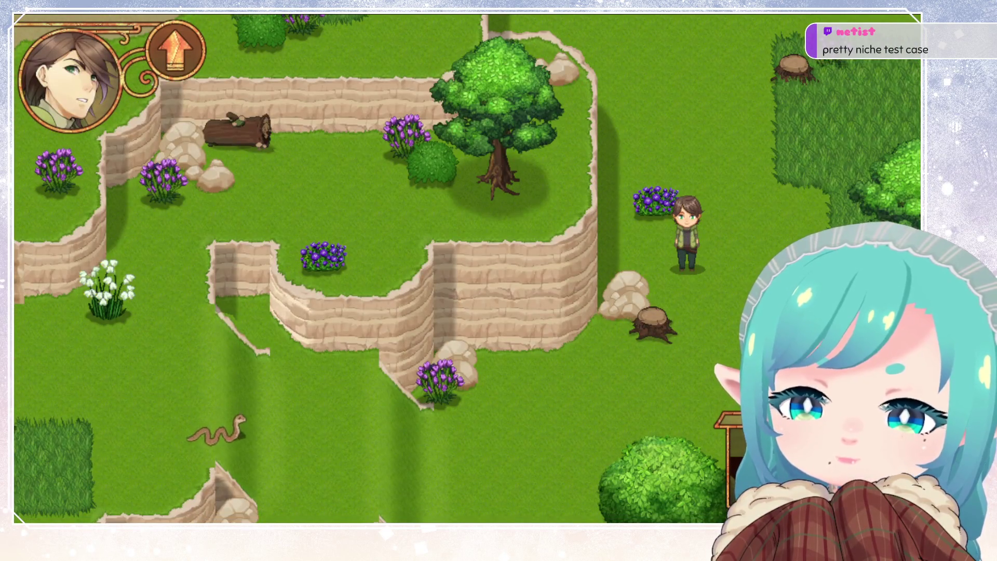
key(Right)
key(Down)
key(Left)
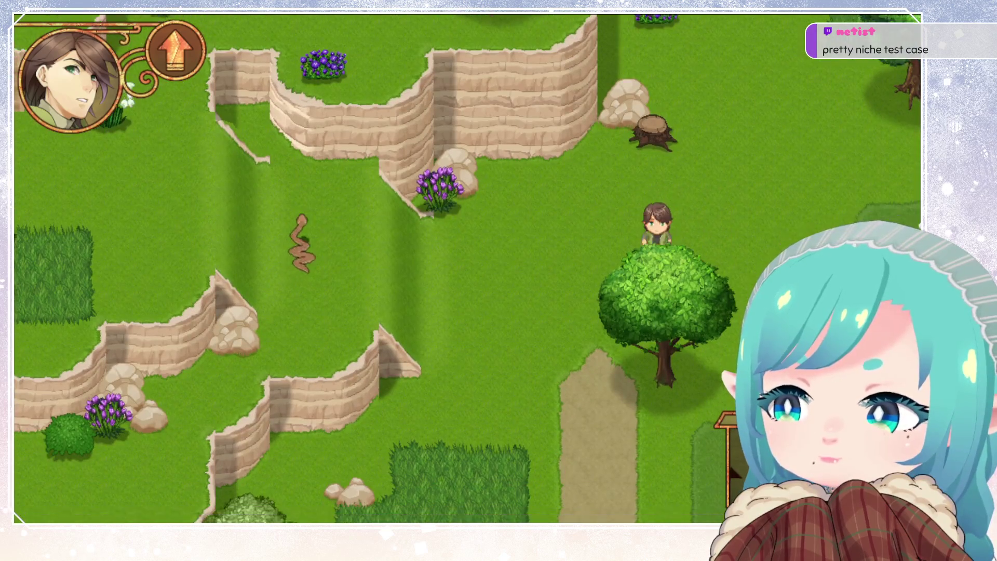
key(Down)
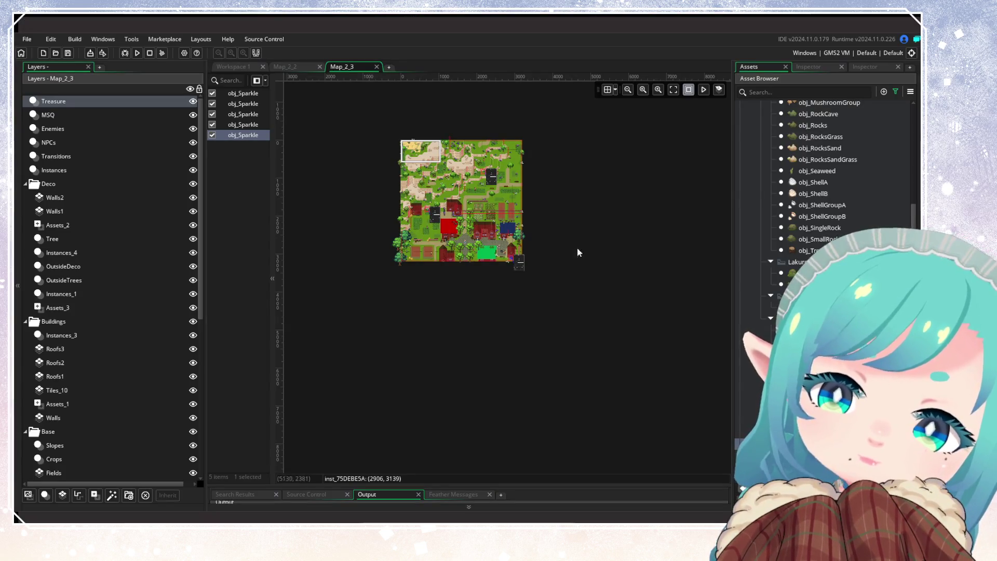
scroll(513, 223, up, 5)
scroll(513, 224, down, 2)
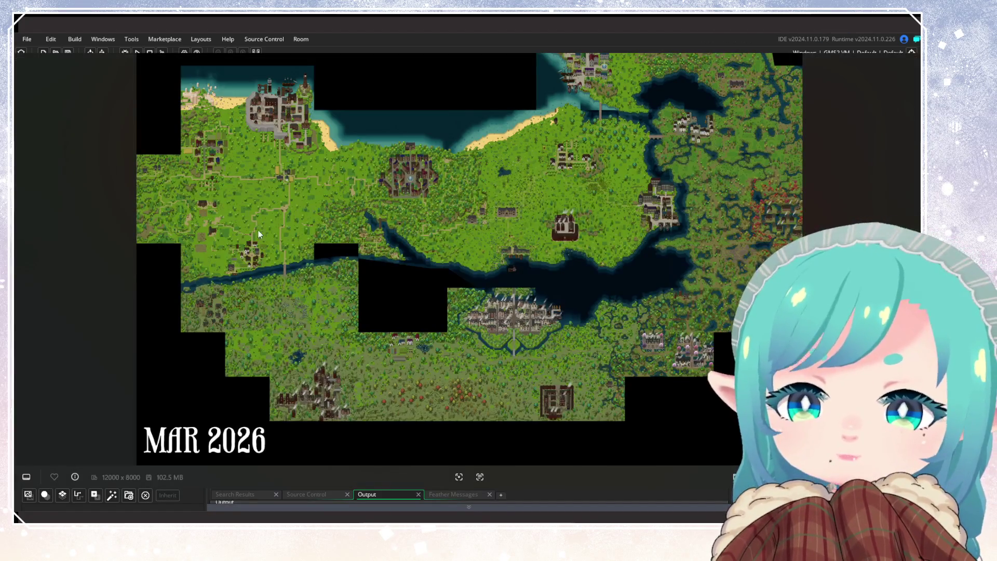
Zoom in on the farm village in the world map room editor.
scroll(258, 231, up, 6)
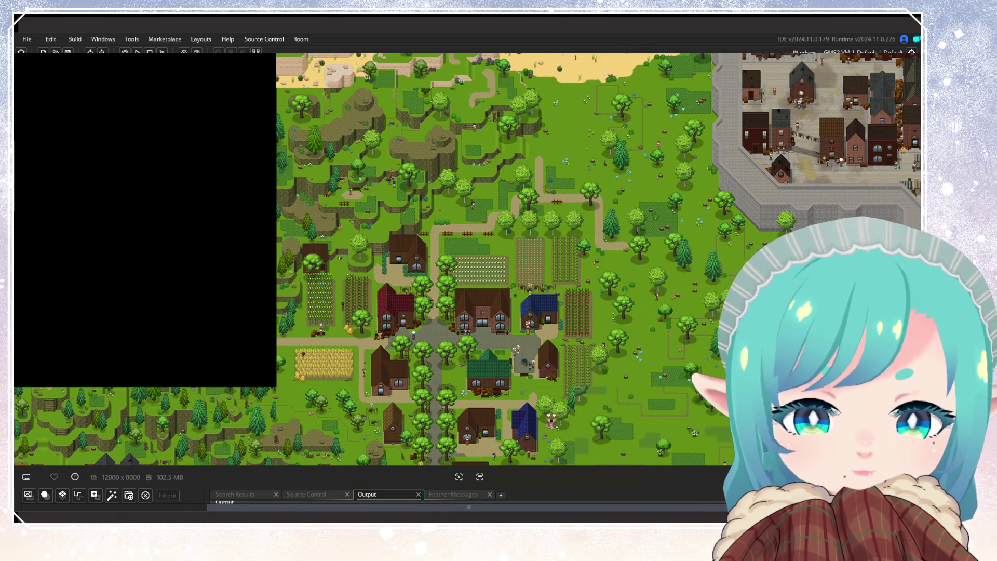
Zoom out to see the wider 12000 x 8000 world map around the farm village.
scroll(558, 316, down, 5)
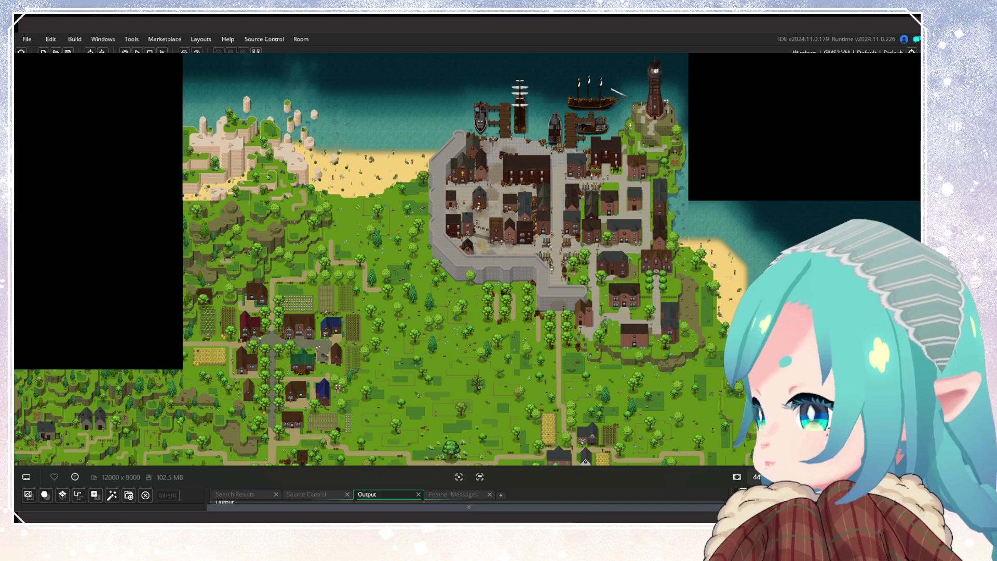
scroll(257, 274, down, 1)
scroll(613, 295, down, 1)
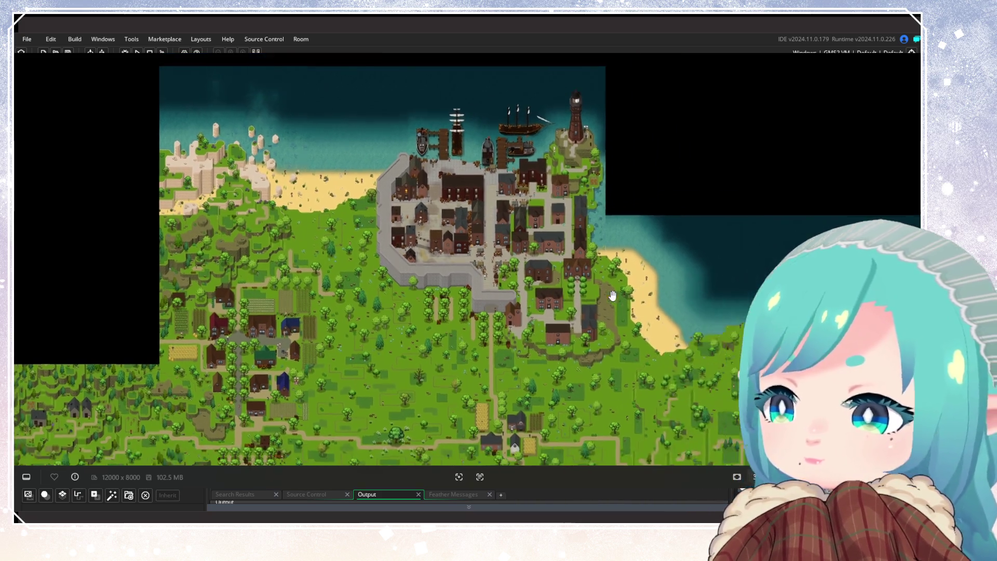
scroll(612, 295, up, 1)
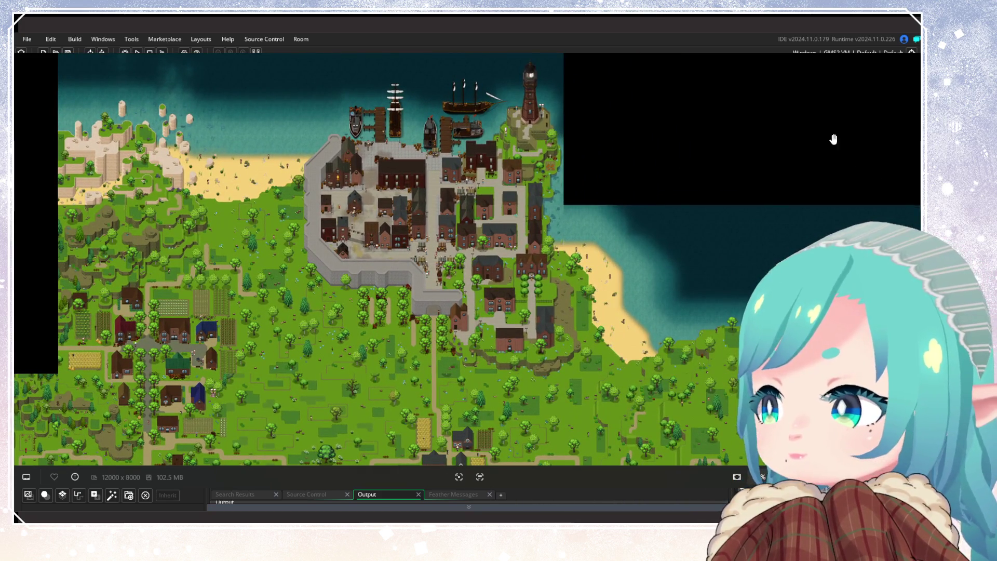
Frame the farm village's houses and crop plots beside the walled harbour town and its docks.
drag(464, 276, 589, 276)
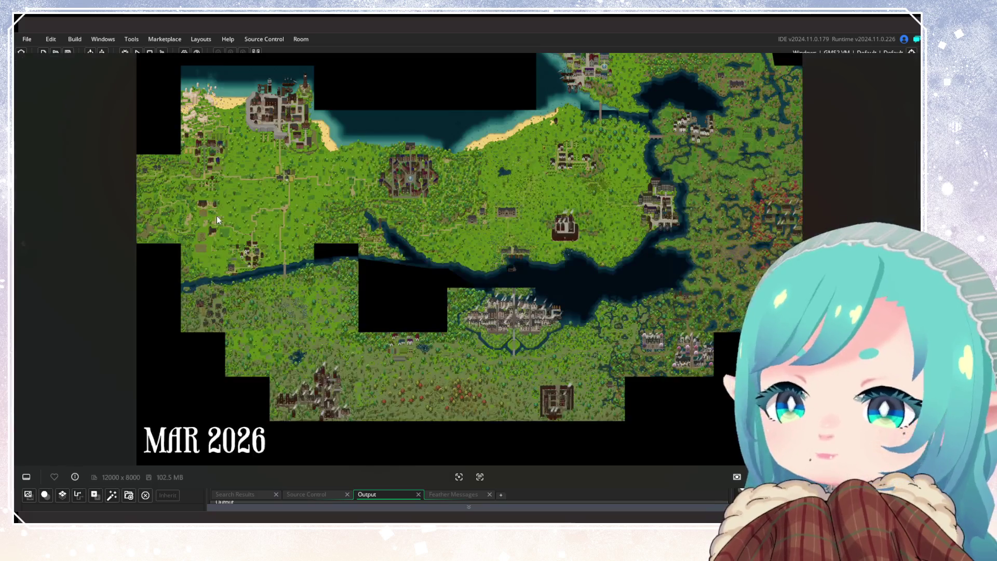
scroll(207, 125, up, 5)
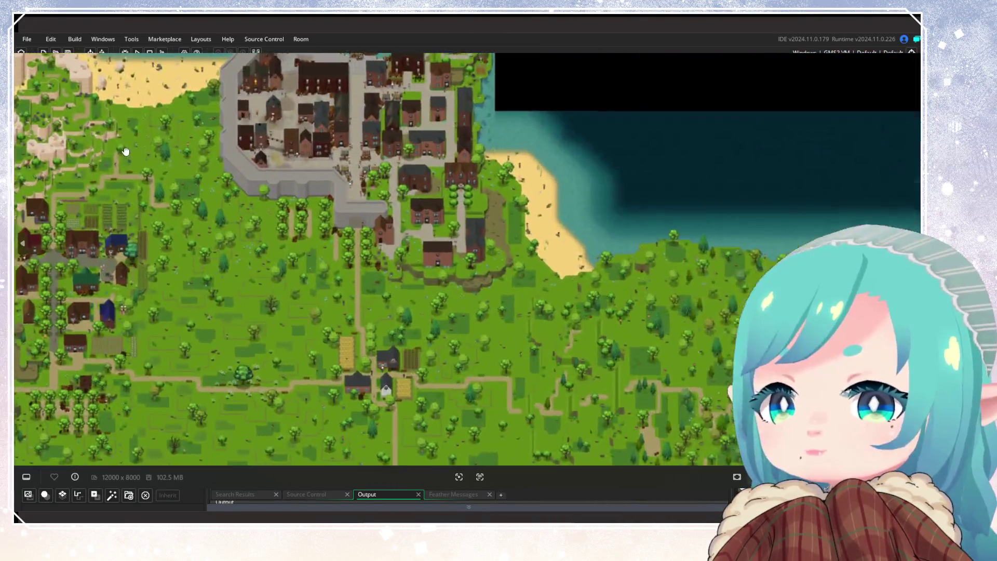
scroll(279, 165, up, 2)
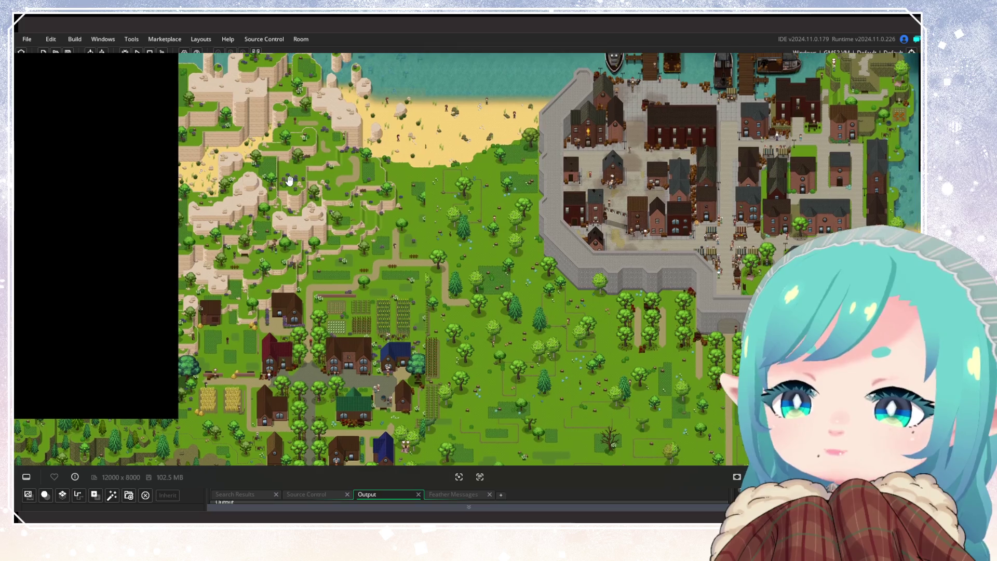
scroll(345, 238, down, 3)
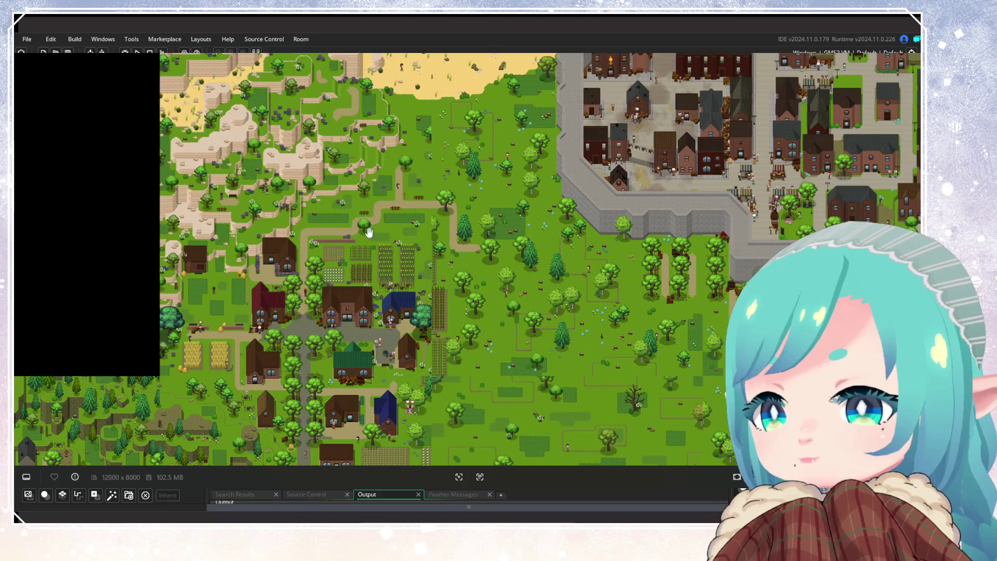
scroll(249, 283, up, 2)
scroll(248, 284, down, 1)
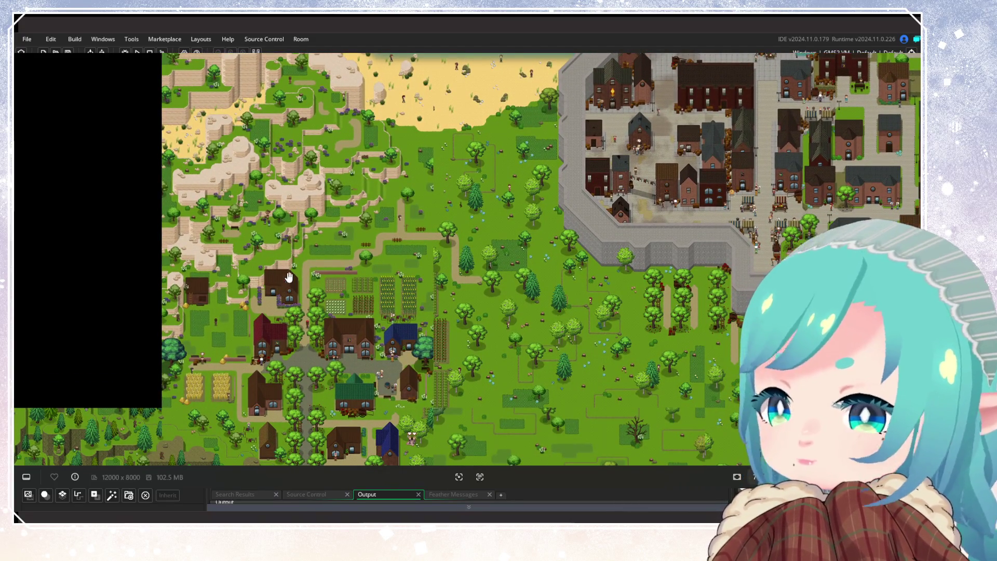
scroll(285, 283, up, 2)
scroll(299, 271, up, 2)
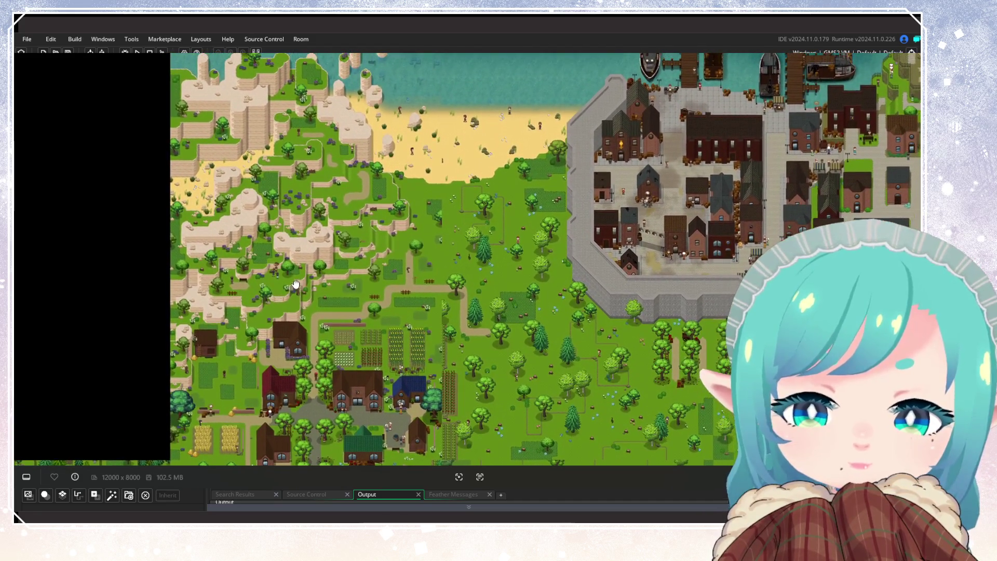